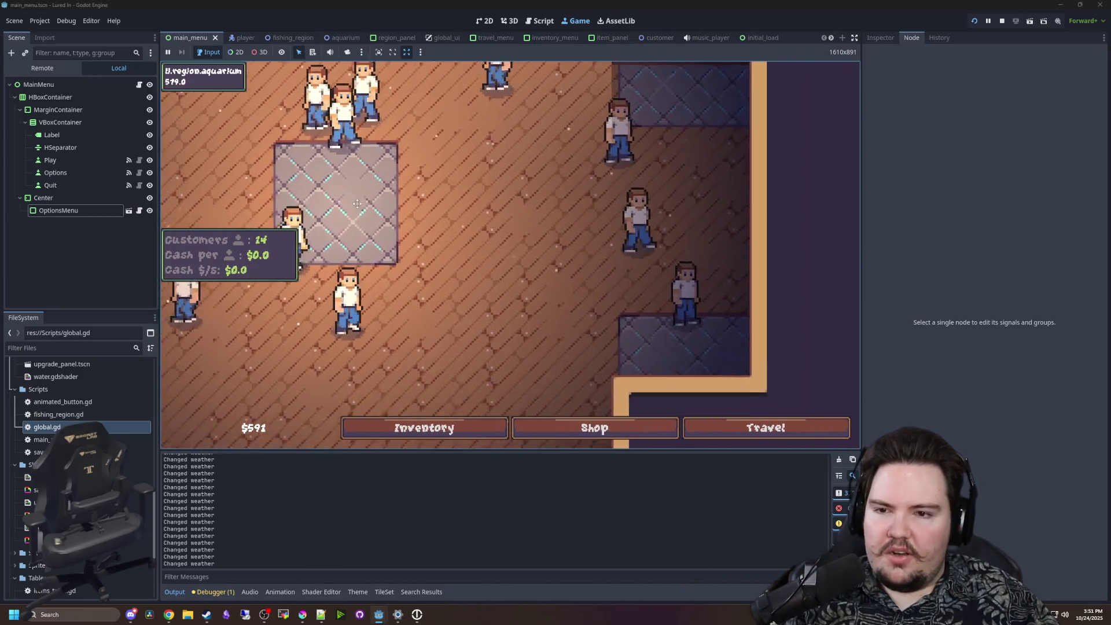
- Pan and zoom the game camera around the aquarium room's floor and walls
{"action": "key", "text": "s"}
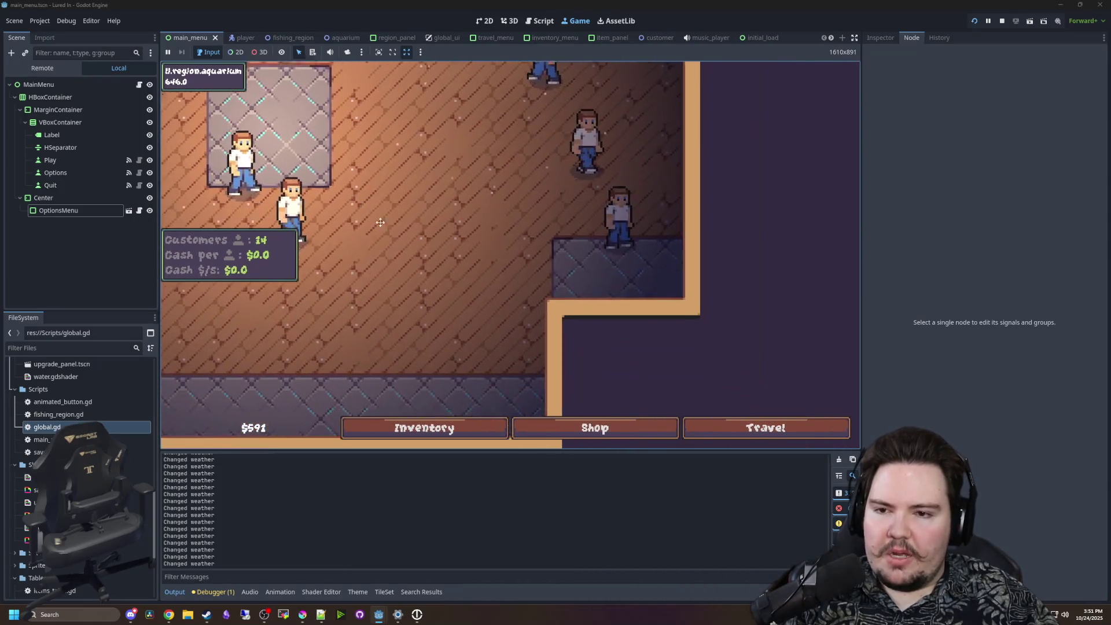
{"action": "key", "text": "w"}
{"action": "key", "text": "a"}
{"action": "key", "text": "s"}
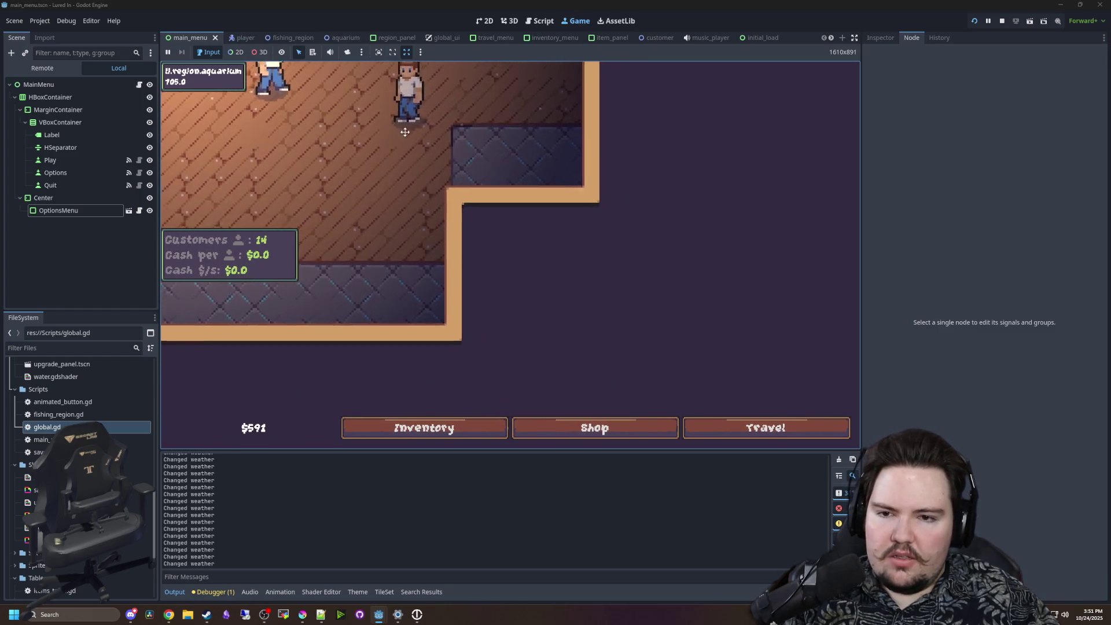
{"action": "key", "text": "w"}
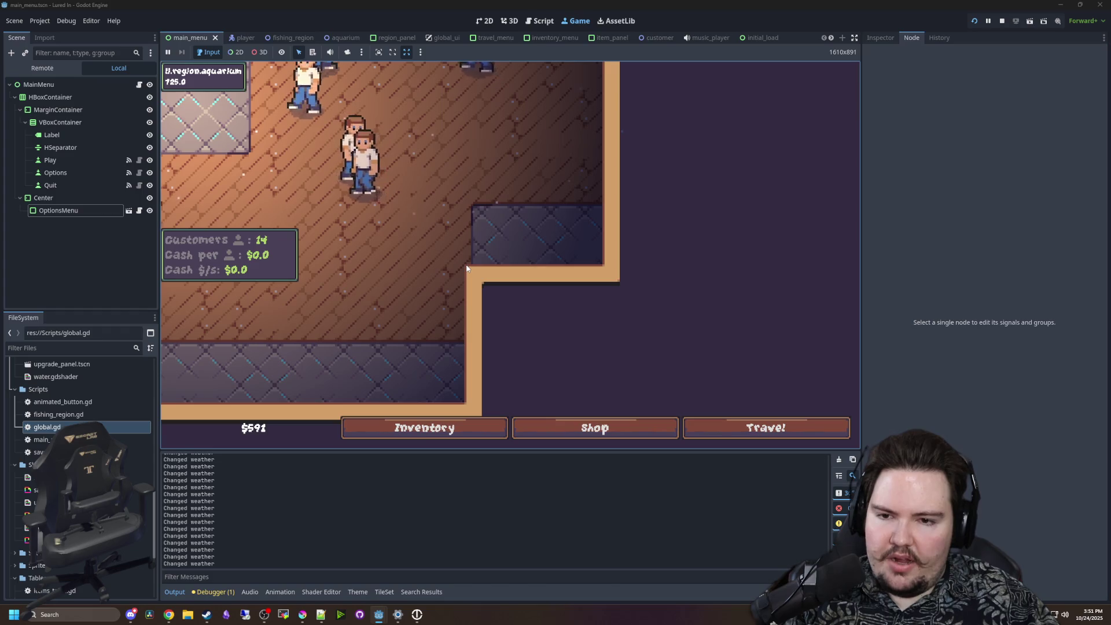
{"action": "key", "text": "s"}
{"action": "key", "text": "a"}
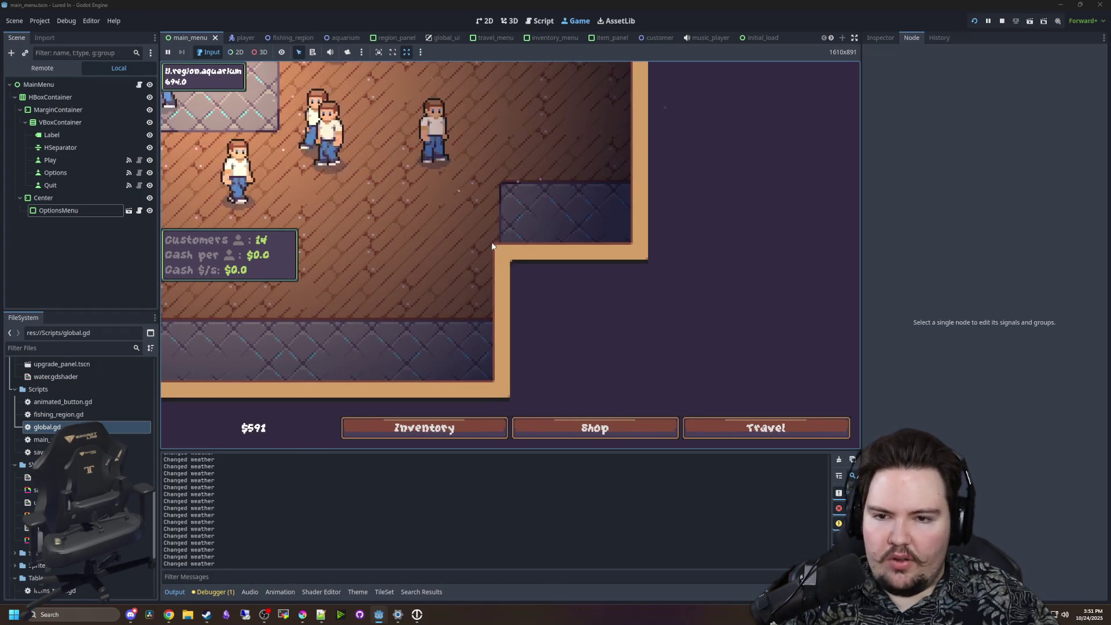
{"action": "key", "text": "a"}
{"action": "key", "text": "w"}
{"action": "scroll", "coordinate": [524, 297], "scroll_direction": "up", "scroll_amount": 2}
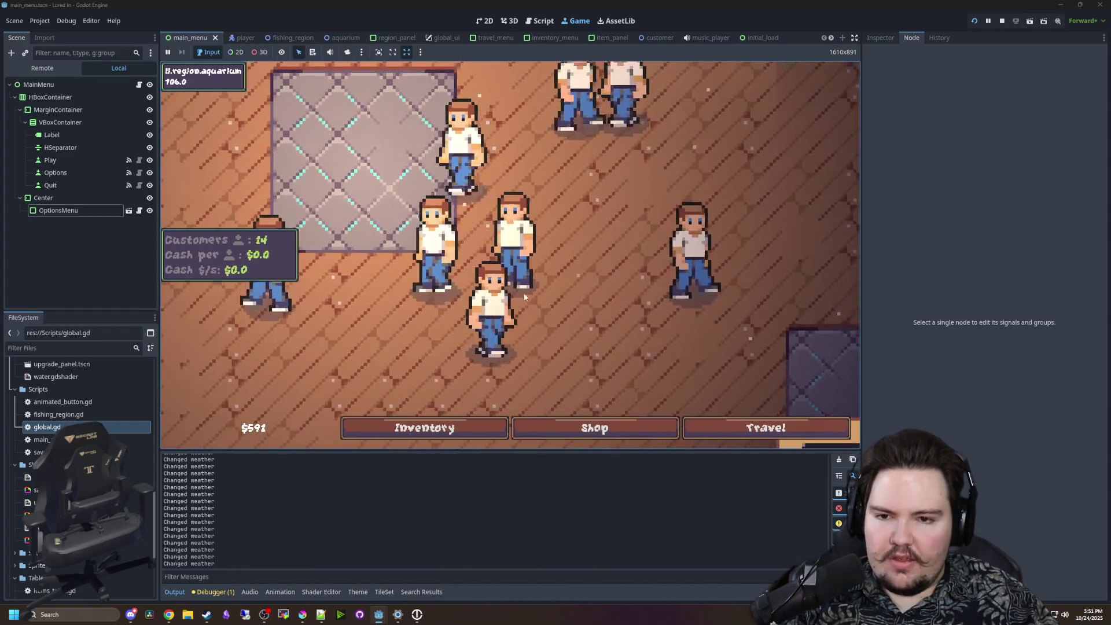
{"action": "key", "text": "a"}
{"action": "key", "text": "s"}
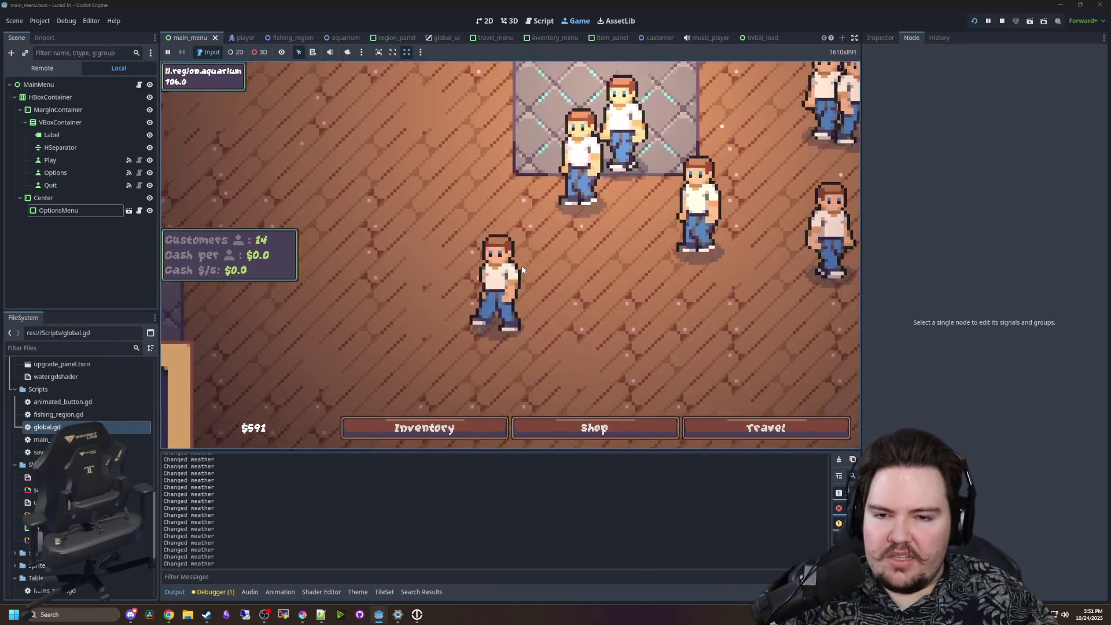
{"action": "scroll", "coordinate": [522, 265], "scroll_direction": "down", "scroll_amount": 2}
{"action": "key", "text": "s"}
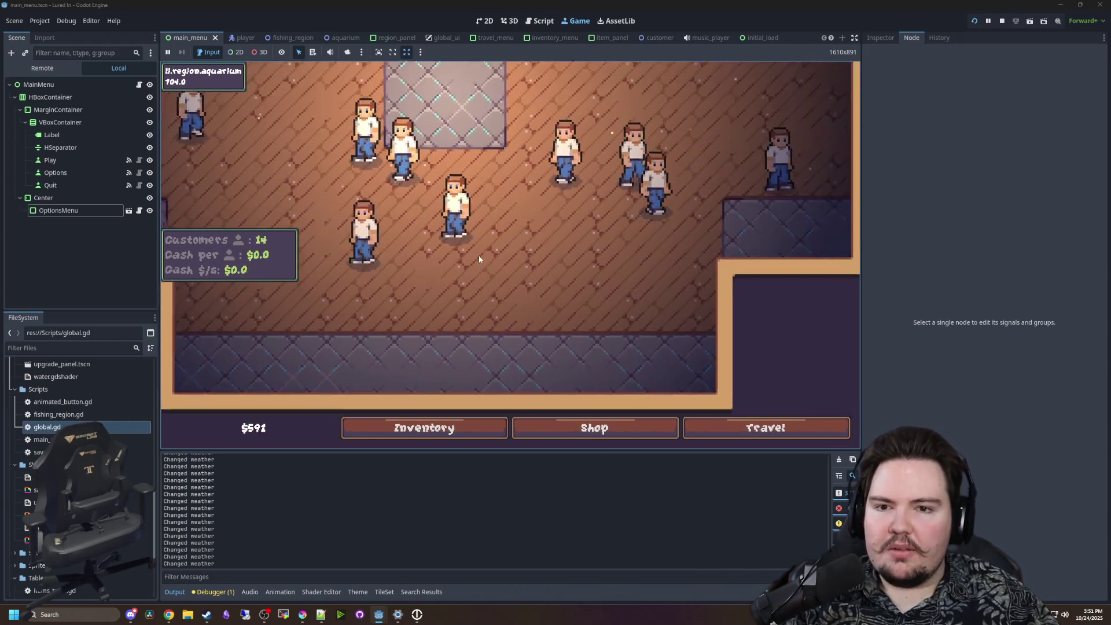
{"action": "key", "text": "d"}
{"action": "key", "text": "w"}
{"action": "scroll", "coordinate": [544, 290], "scroll_direction": "up", "scroll_amount": 2}
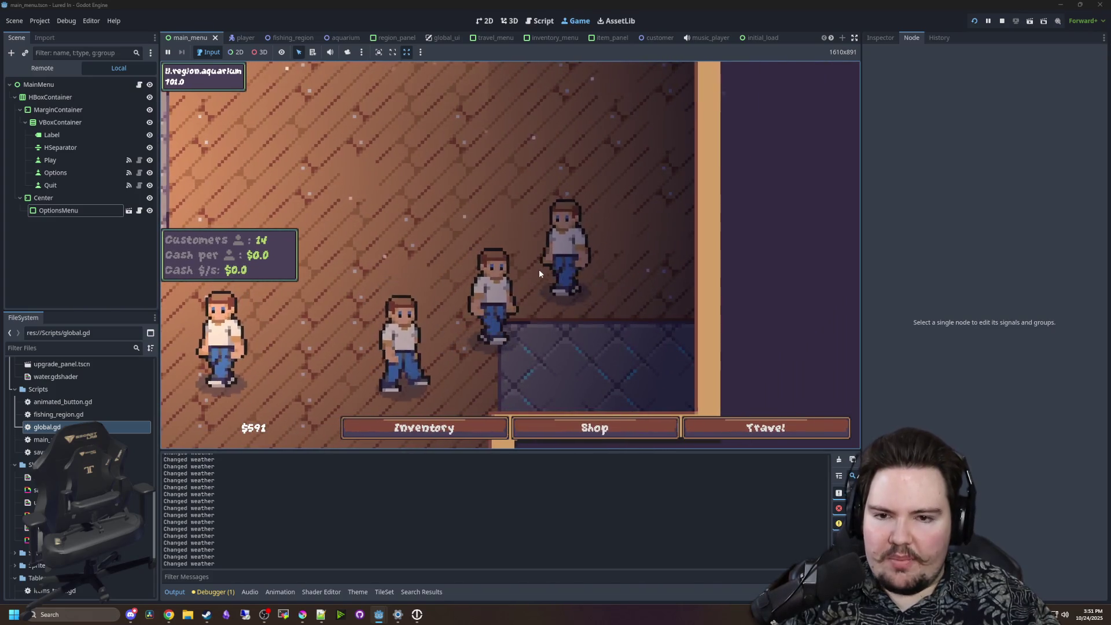
{"action": "scroll", "coordinate": [539, 269], "scroll_direction": "down", "scroll_amount": 2}
{"action": "key", "text": "a"}
{"action": "key", "text": "w"}
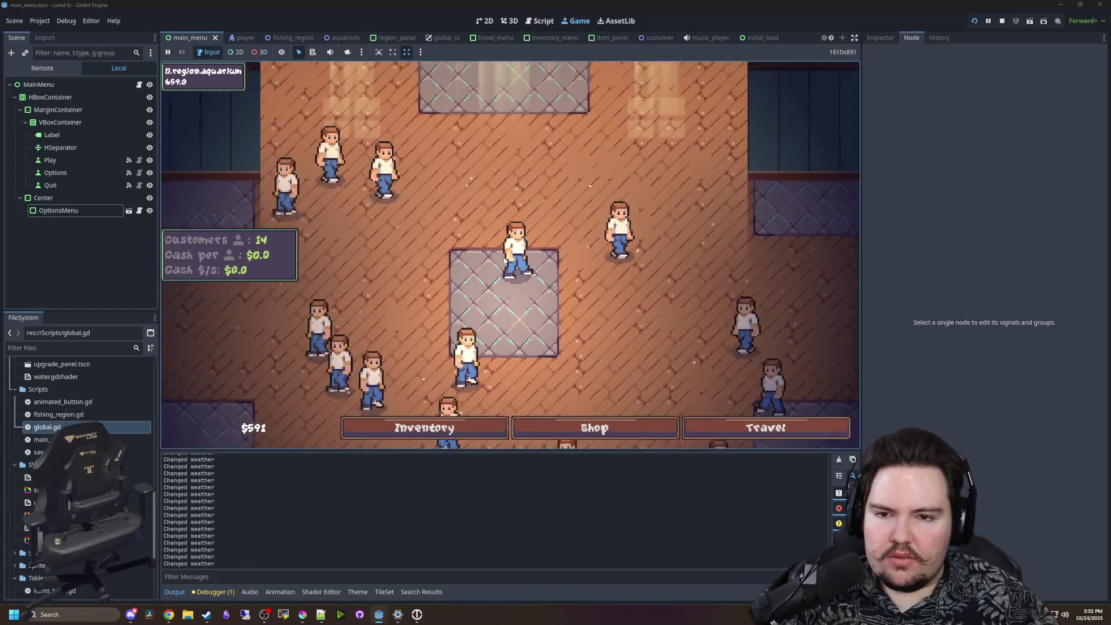
{"action": "scroll", "coordinate": [505, 259], "scroll_direction": "up", "scroll_amount": 3}
{"action": "key", "text": "w"}
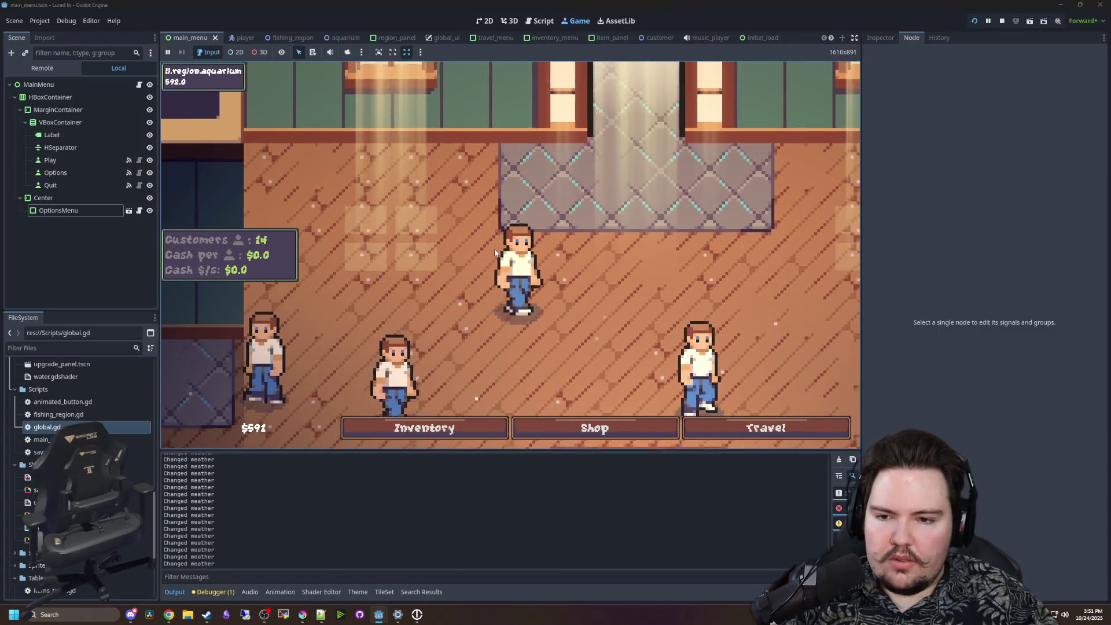
{"action": "scroll", "coordinate": [495, 253], "scroll_direction": "down", "scroll_amount": 3}
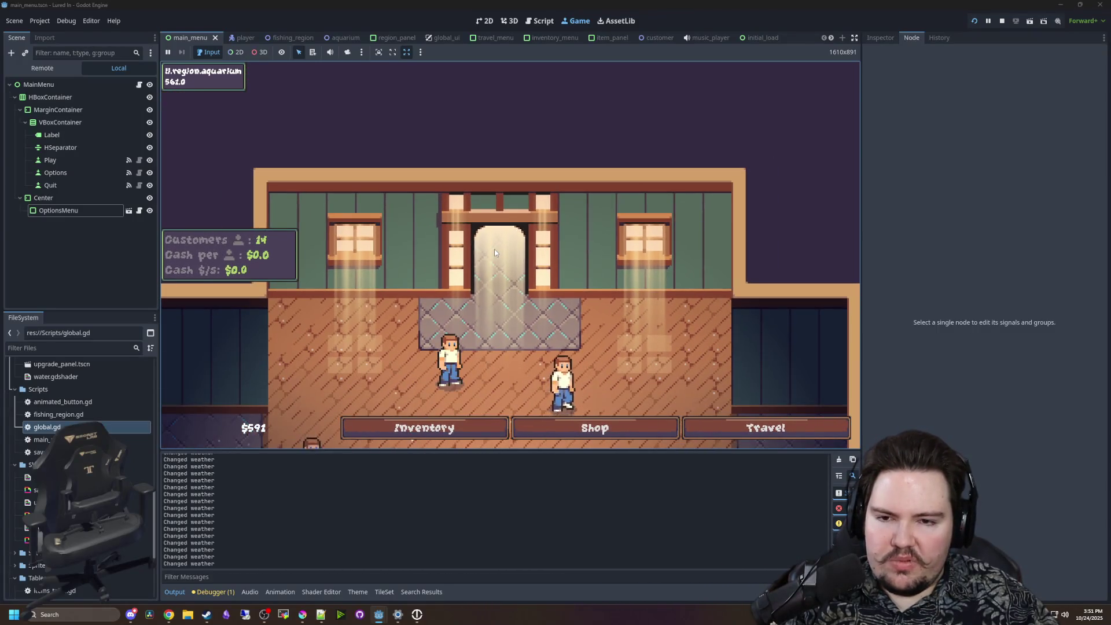
{"action": "key", "text": "s"}
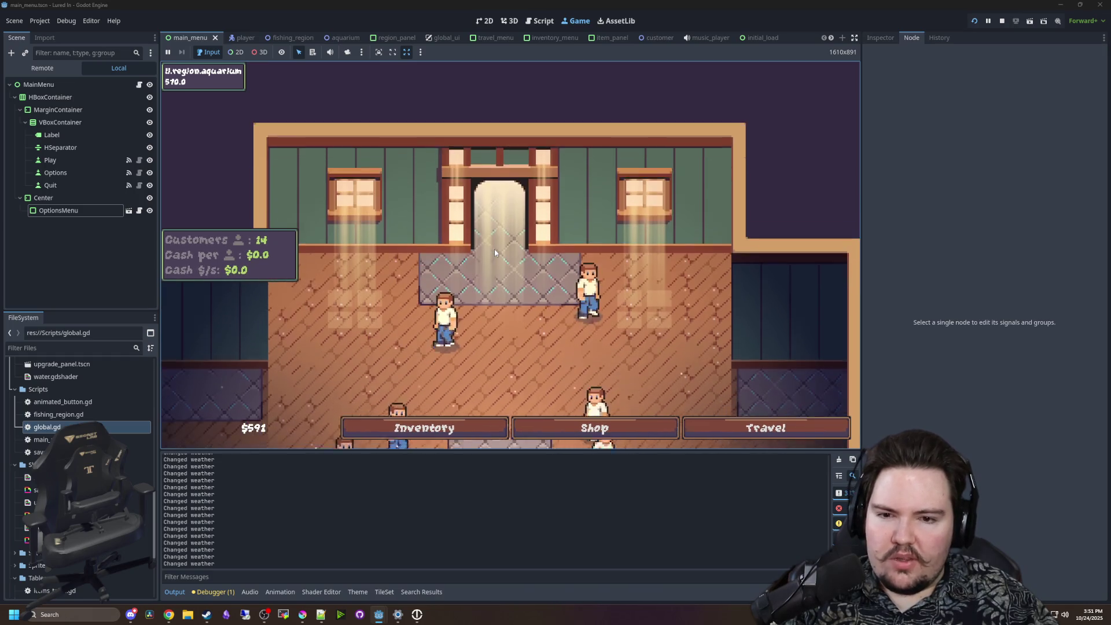
{"action": "key", "text": "s"}
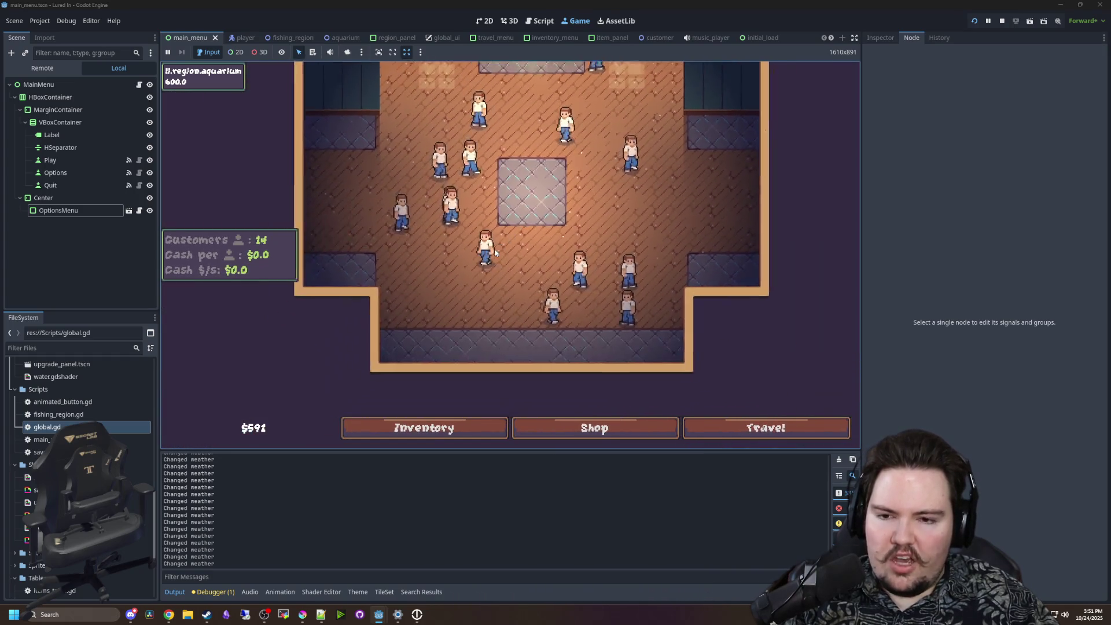
{"action": "scroll", "coordinate": [495, 253], "scroll_direction": "up", "scroll_amount": 4}
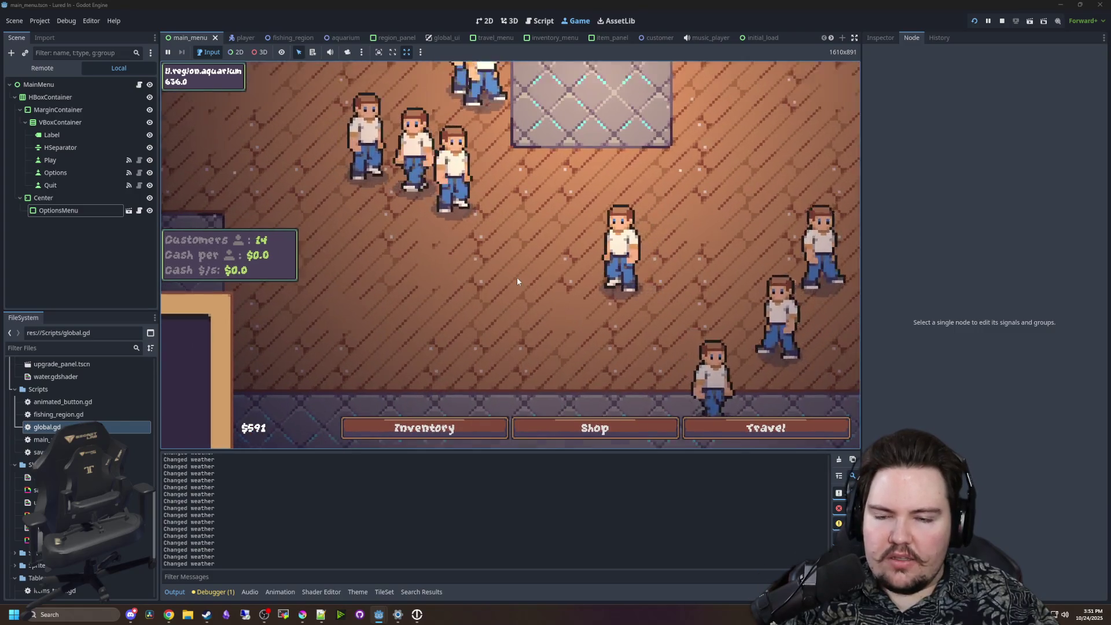
{"action": "key", "text": "d"}
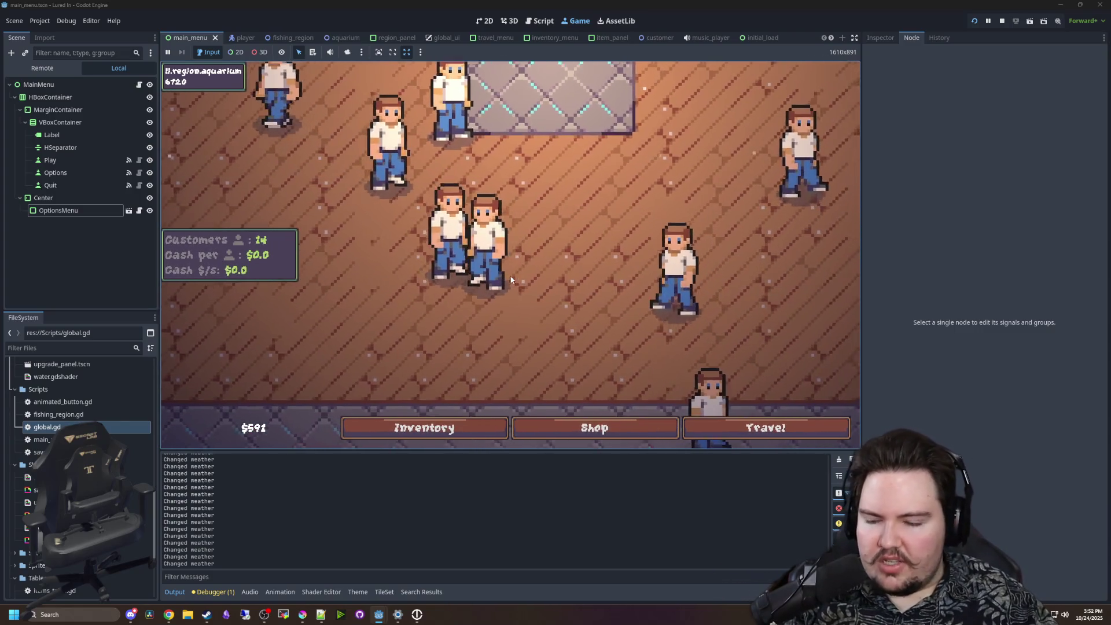
{"action": "scroll", "coordinate": [511, 280], "scroll_direction": "down", "scroll_amount": 1}
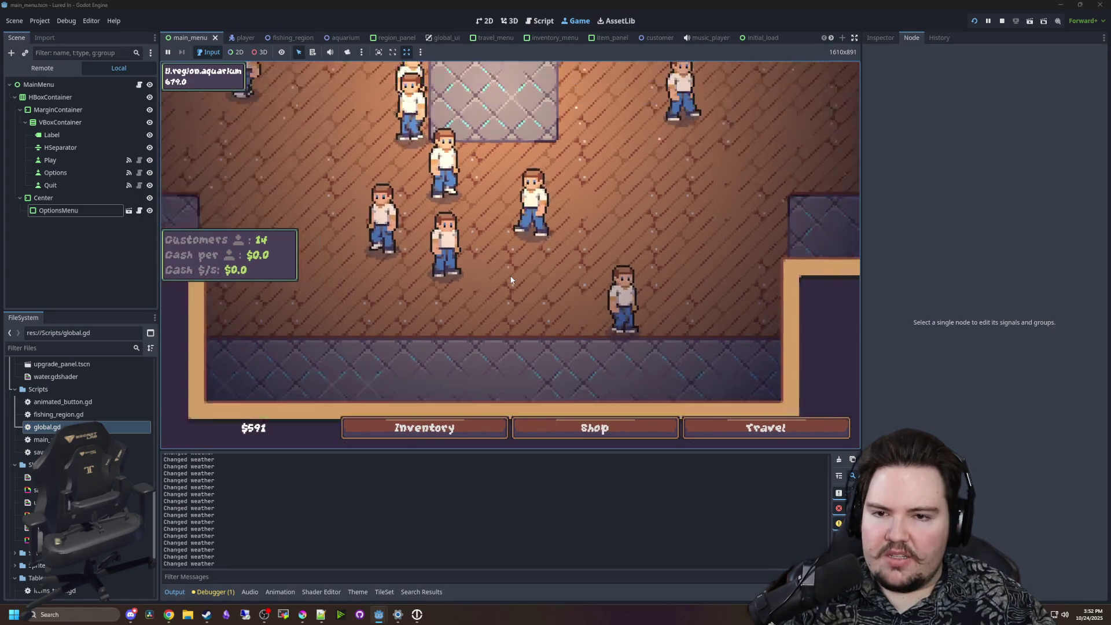
{"action": "scroll", "coordinate": [511, 281], "scroll_direction": "down", "scroll_amount": 5}
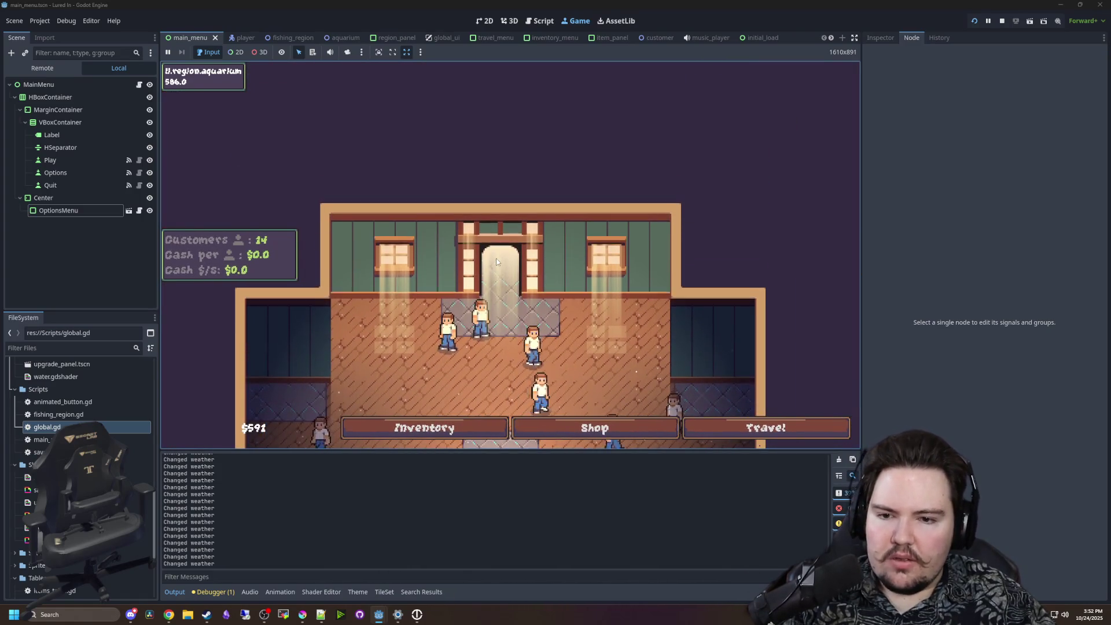
{"action": "key", "text": "s"}
- Zoom the game view in and out repeatedly and drag it to reveal the green top wall
{"action": "scroll", "coordinate": [496, 261], "scroll_direction": "up", "scroll_amount": 5}
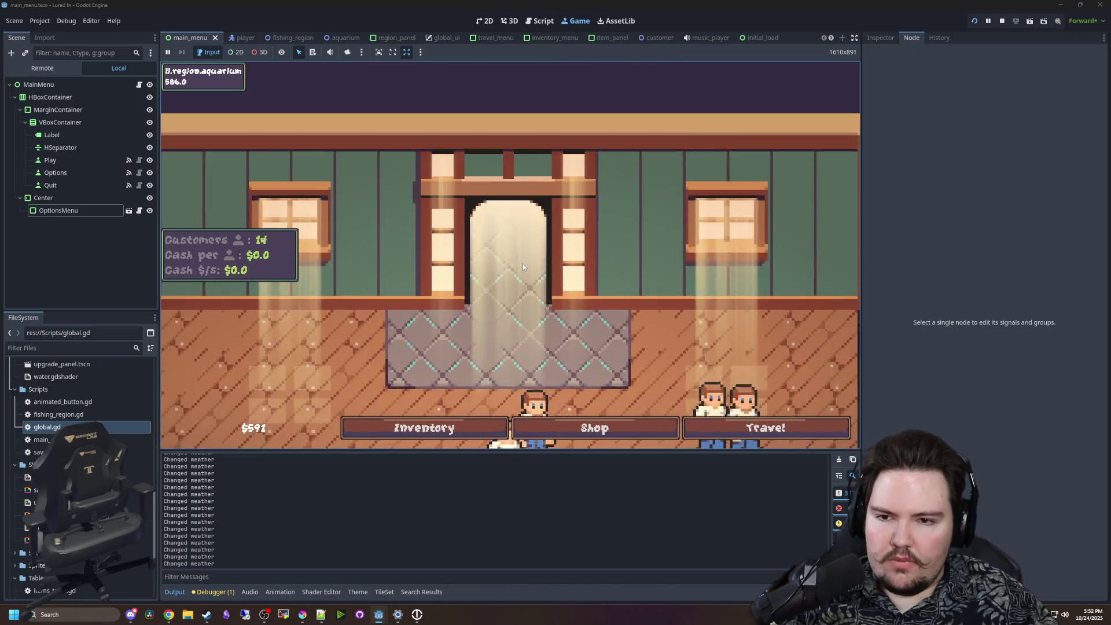
{"action": "scroll", "coordinate": [523, 266], "scroll_direction": "down", "scroll_amount": 5}
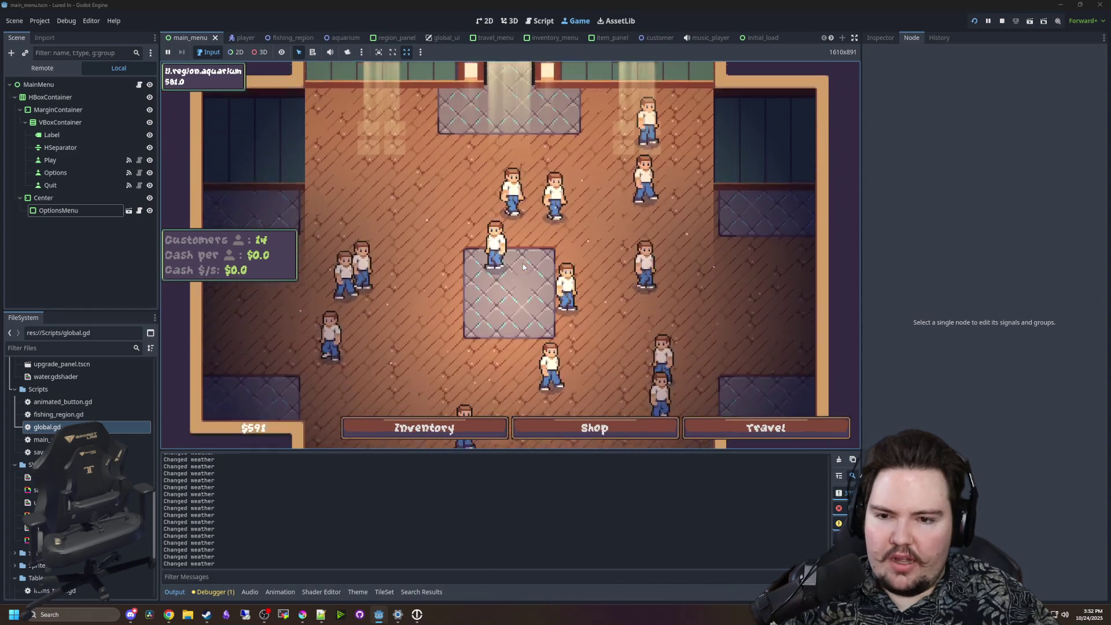
{"action": "scroll", "coordinate": [524, 268], "scroll_direction": "down", "scroll_amount": 3}
{"action": "scroll", "coordinate": [535, 275], "scroll_direction": "down", "scroll_amount": 2}
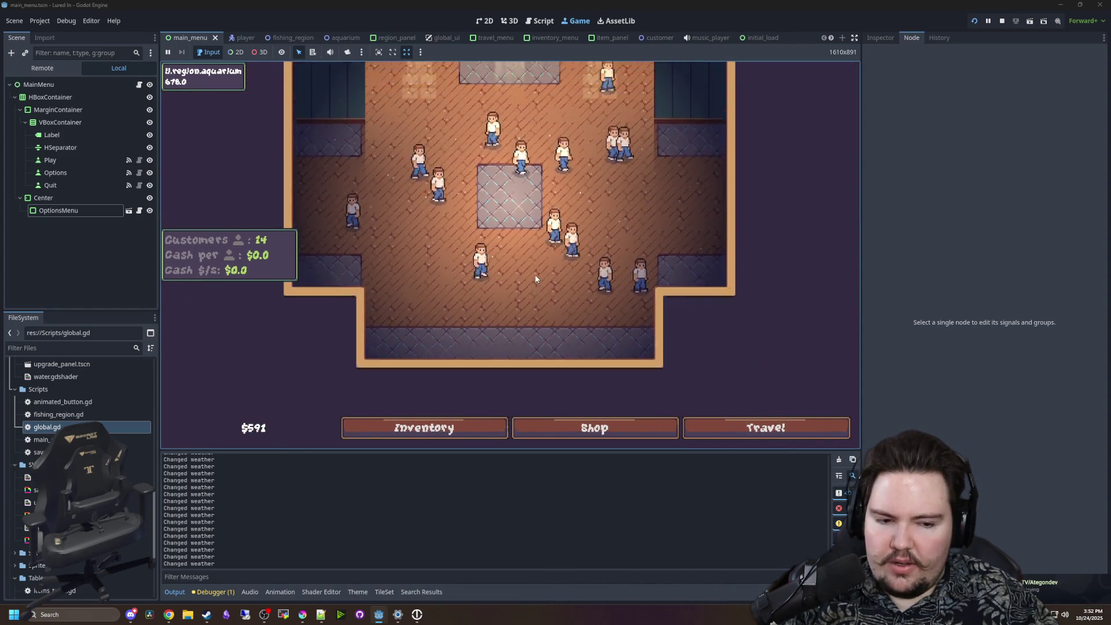
{"action": "scroll", "coordinate": [535, 279], "scroll_direction": "down", "scroll_amount": 2}
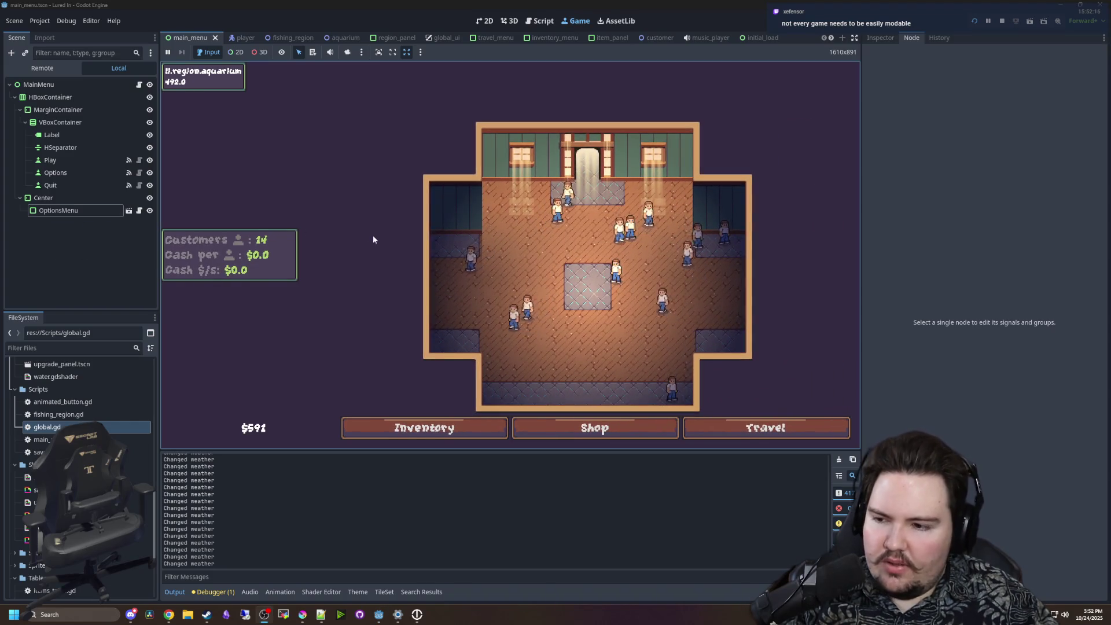
{"action": "scroll", "coordinate": [498, 272], "scroll_direction": "up", "scroll_amount": 5}
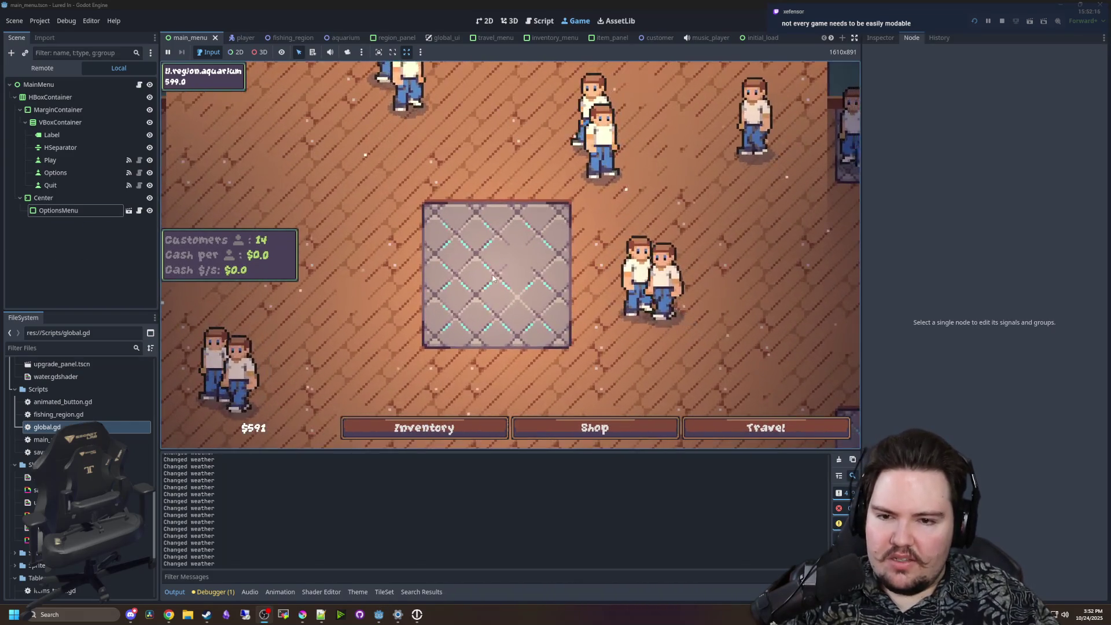
{"action": "scroll", "coordinate": [517, 248], "scroll_direction": "down", "scroll_amount": 2}
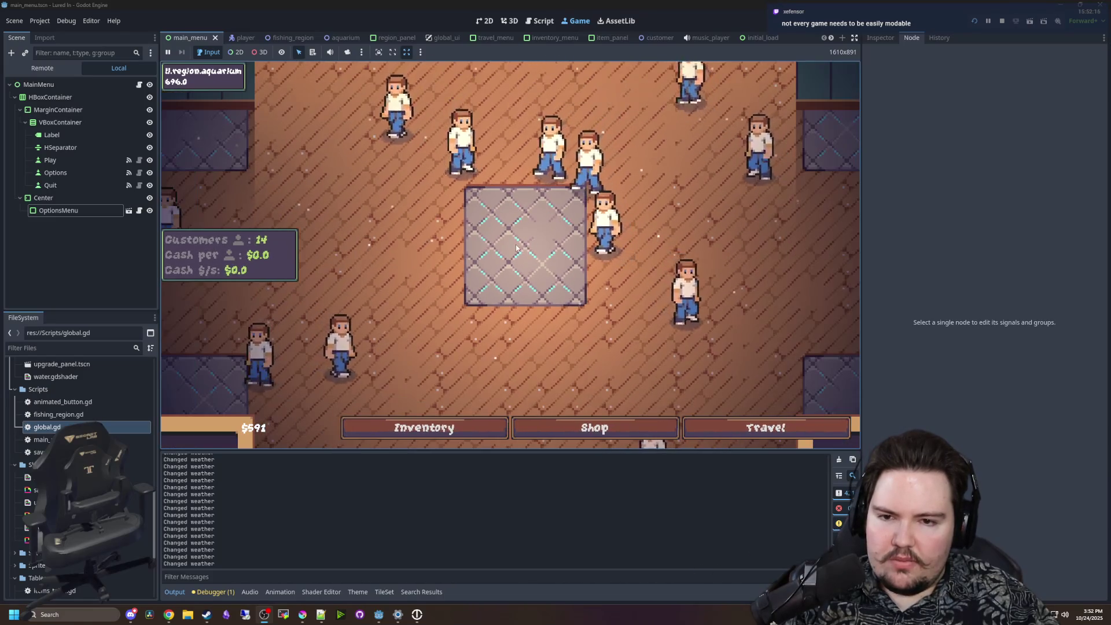
{"action": "scroll", "coordinate": [517, 248], "scroll_direction": "down", "scroll_amount": 2}
{"action": "scroll", "coordinate": [519, 255], "scroll_direction": "up", "scroll_amount": 2}
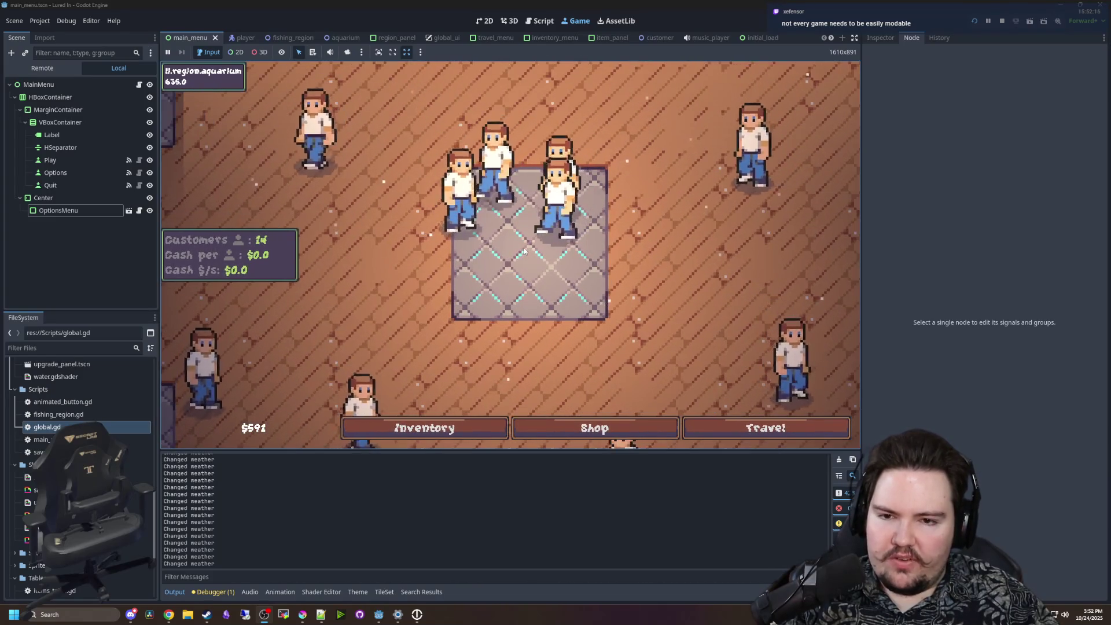
{"action": "scroll", "coordinate": [518, 249], "scroll_direction": "down", "scroll_amount": 3}
{"action": "scroll", "coordinate": [516, 249], "scroll_direction": "up", "scroll_amount": 2}
{"action": "scroll", "coordinate": [509, 260], "scroll_direction": "down", "scroll_amount": 3}
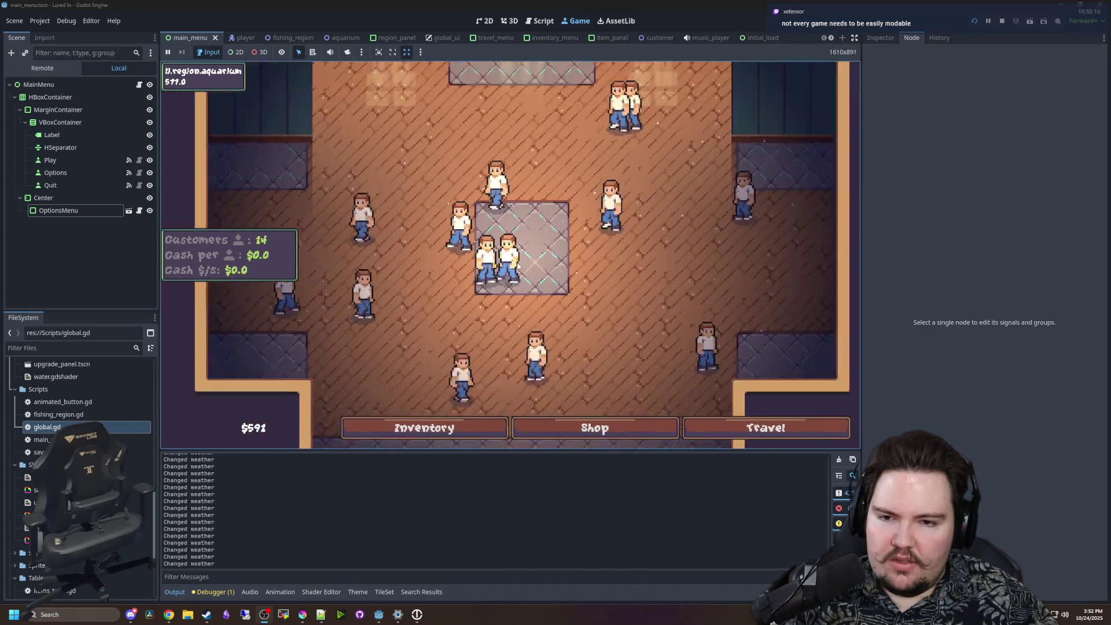
{"action": "scroll", "coordinate": [509, 261], "scroll_direction": "up", "scroll_amount": 3}
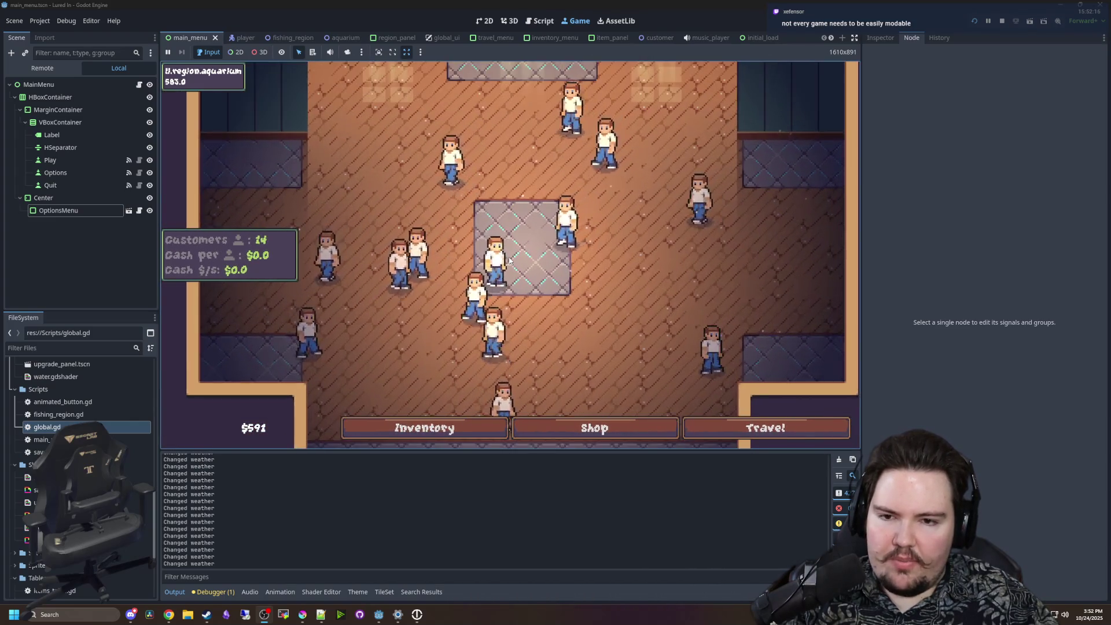
{"action": "scroll", "coordinate": [511, 261], "scroll_direction": "down", "scroll_amount": 3}
{"action": "scroll", "coordinate": [511, 261], "scroll_direction": "up", "scroll_amount": 3}
{"action": "scroll", "coordinate": [510, 261], "scroll_direction": "down", "scroll_amount": 4}
{"action": "scroll", "coordinate": [509, 260], "scroll_direction": "up", "scroll_amount": 4}
{"action": "scroll", "coordinate": [509, 260], "scroll_direction": "down", "scroll_amount": 4}
{"action": "scroll", "coordinate": [509, 260], "scroll_direction": "up", "scroll_amount": 4}
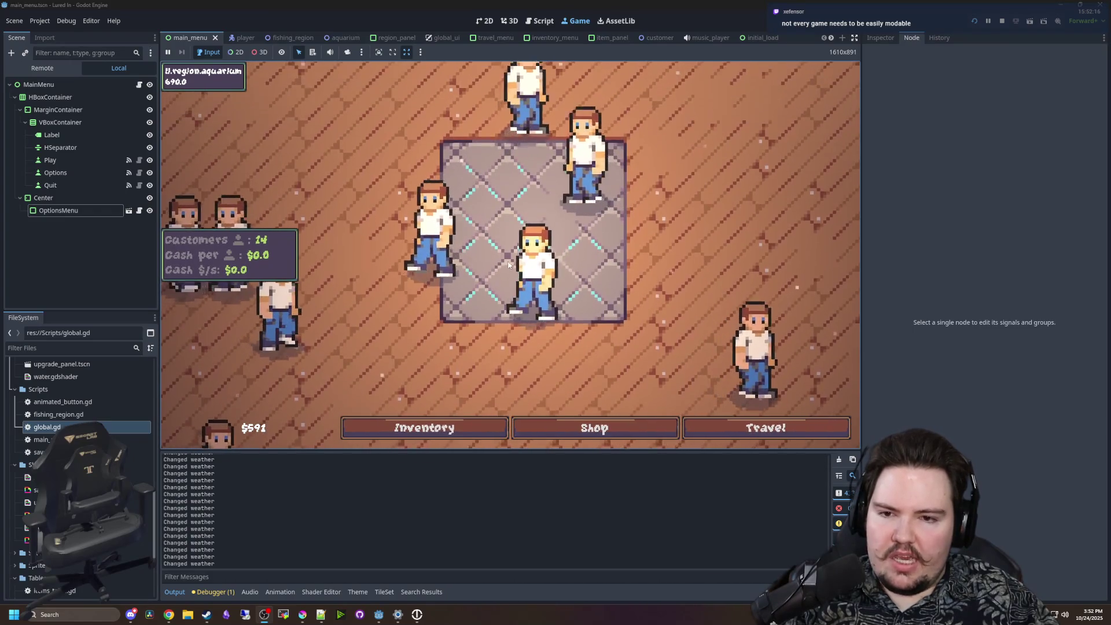
{"action": "scroll", "coordinate": [510, 264], "scroll_direction": "down", "scroll_amount": 4}
{"action": "scroll", "coordinate": [509, 265], "scroll_direction": "up", "scroll_amount": 4}
{"action": "scroll", "coordinate": [510, 264], "scroll_direction": "down", "scroll_amount": 4}
{"action": "scroll", "coordinate": [509, 265], "scroll_direction": "up", "scroll_amount": 4}
{"action": "scroll", "coordinate": [509, 266], "scroll_direction": "down", "scroll_amount": 4}
{"action": "scroll", "coordinate": [509, 268], "scroll_direction": "up", "scroll_amount": 4}
{"action": "scroll", "coordinate": [509, 259], "scroll_direction": "down", "scroll_amount": 4}
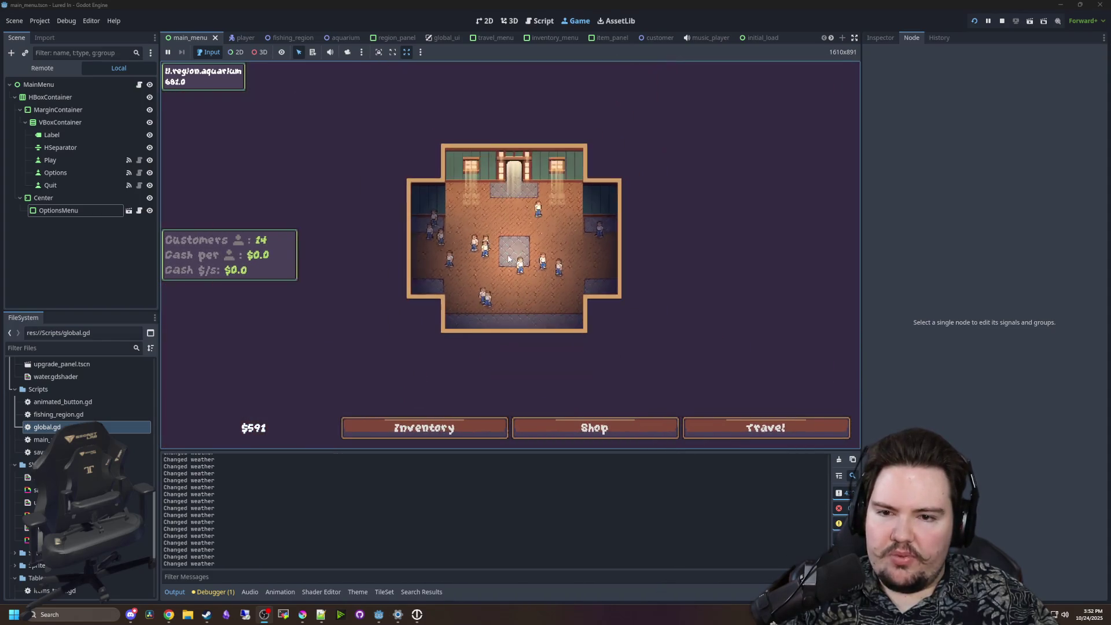
{"action": "scroll", "coordinate": [510, 259], "scroll_direction": "up", "scroll_amount": 4}
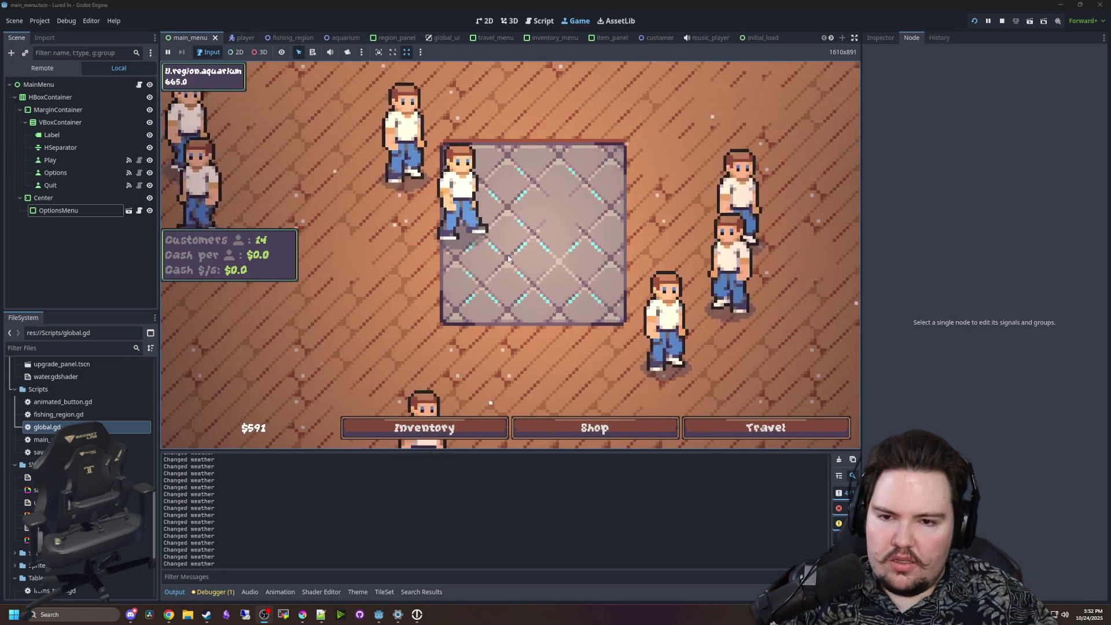
{"action": "scroll", "coordinate": [509, 259], "scroll_direction": "down", "scroll_amount": 4}
{"action": "scroll", "coordinate": [511, 259], "scroll_direction": "up", "scroll_amount": 4}
{"action": "scroll", "coordinate": [504, 266], "scroll_direction": "down", "scroll_amount": 2}
{"action": "scroll", "coordinate": [498, 272], "scroll_direction": "up", "scroll_amount": 2}
{"action": "scroll", "coordinate": [492, 278], "scroll_direction": "down", "scroll_amount": 5}
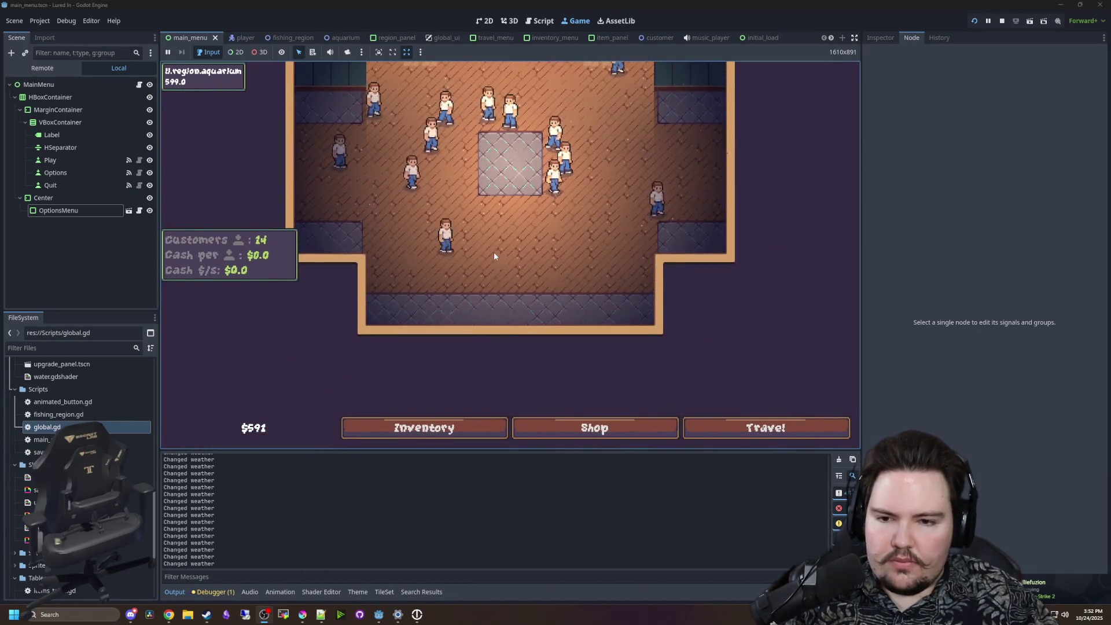
{"action": "mouse_move", "coordinate": [494, 252]}
{"action": "left_mouse_down"}
{"action": "mouse_move", "coordinate": [441, 289]}
{"action": "mouse_move", "coordinate": [494, 231]}
{"action": "left_mouse_up"}
{"action": "scroll", "coordinate": [495, 230], "scroll_direction": "up", "scroll_amount": 5}
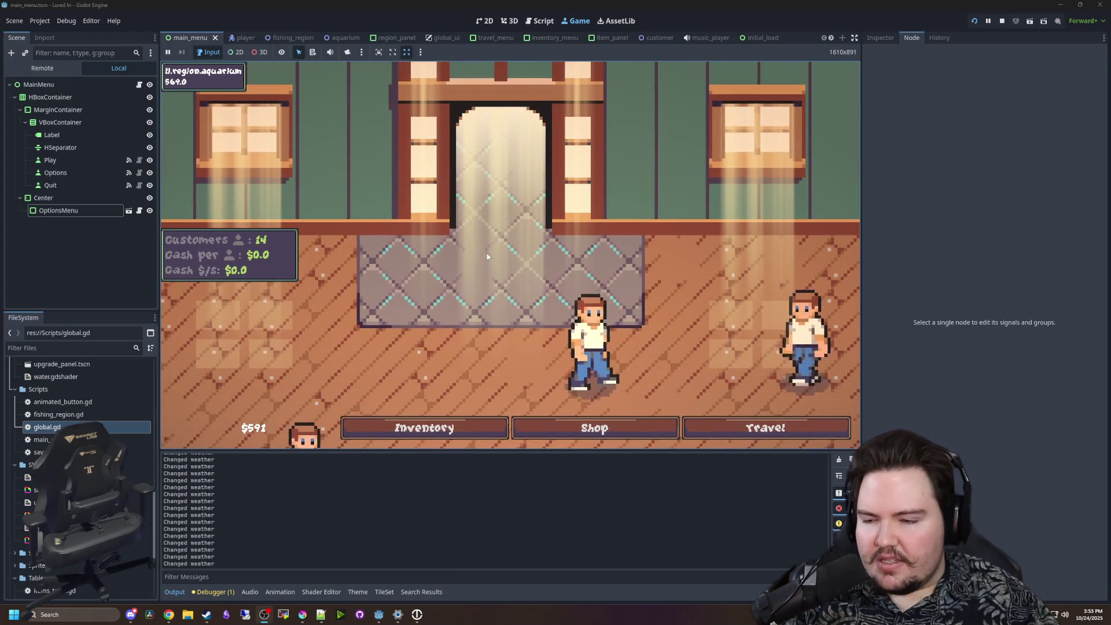
{"action": "scroll", "coordinate": [474, 228], "scroll_direction": "up", "scroll_amount": 3}
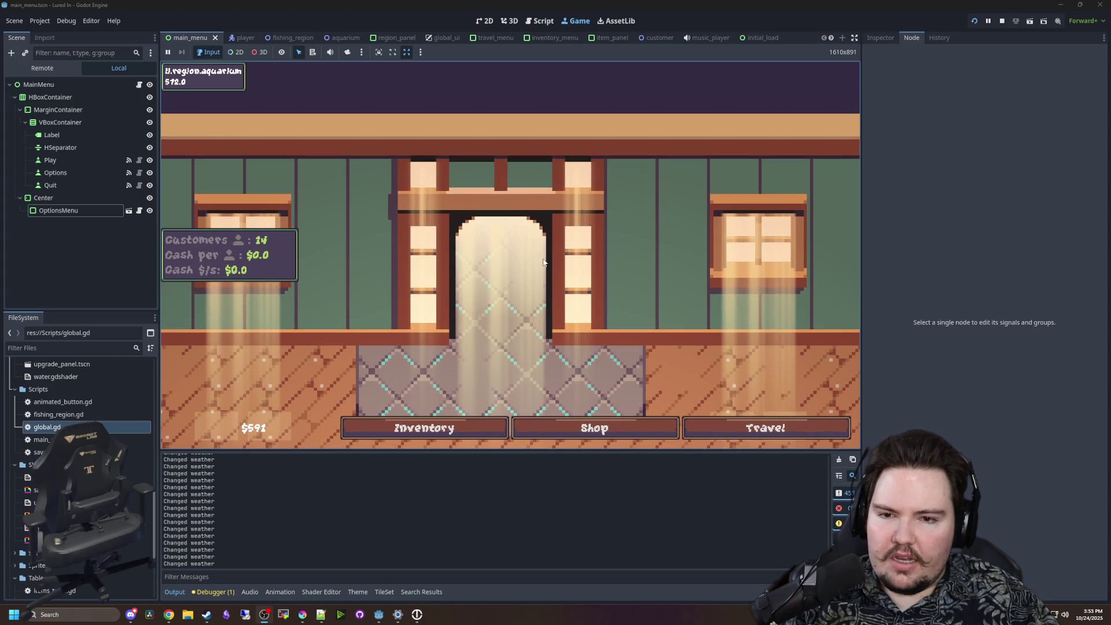
{"action": "scroll", "coordinate": [420, 172], "scroll_direction": "down", "scroll_amount": 5}
{"action": "scroll", "coordinate": [419, 172], "scroll_direction": "down", "scroll_amount": 1}
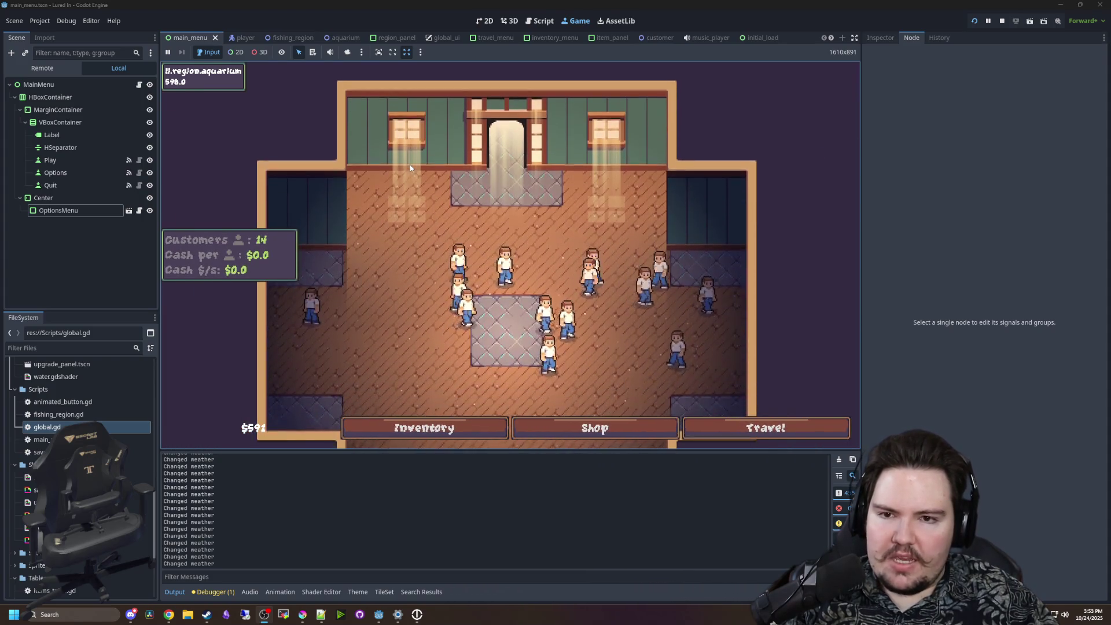
{"action": "scroll", "coordinate": [485, 180], "scroll_direction": "up", "scroll_amount": 3}
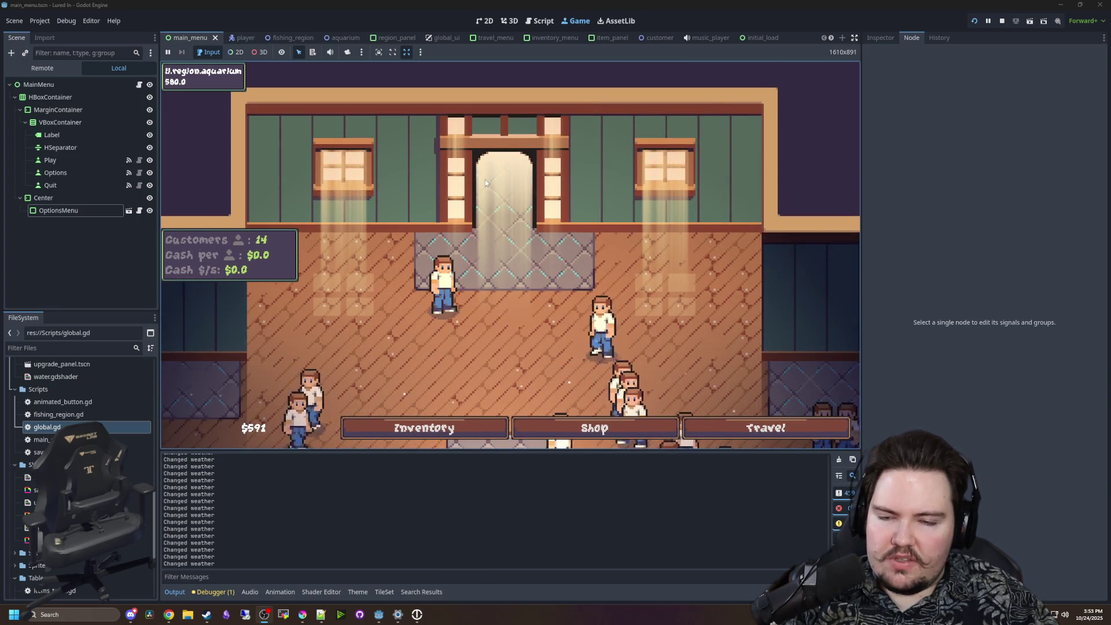
{"action": "scroll", "coordinate": [485, 179], "scroll_direction": "down", "scroll_amount": 4}
{"action": "scroll", "coordinate": [485, 183], "scroll_direction": "down", "scroll_amount": 2}
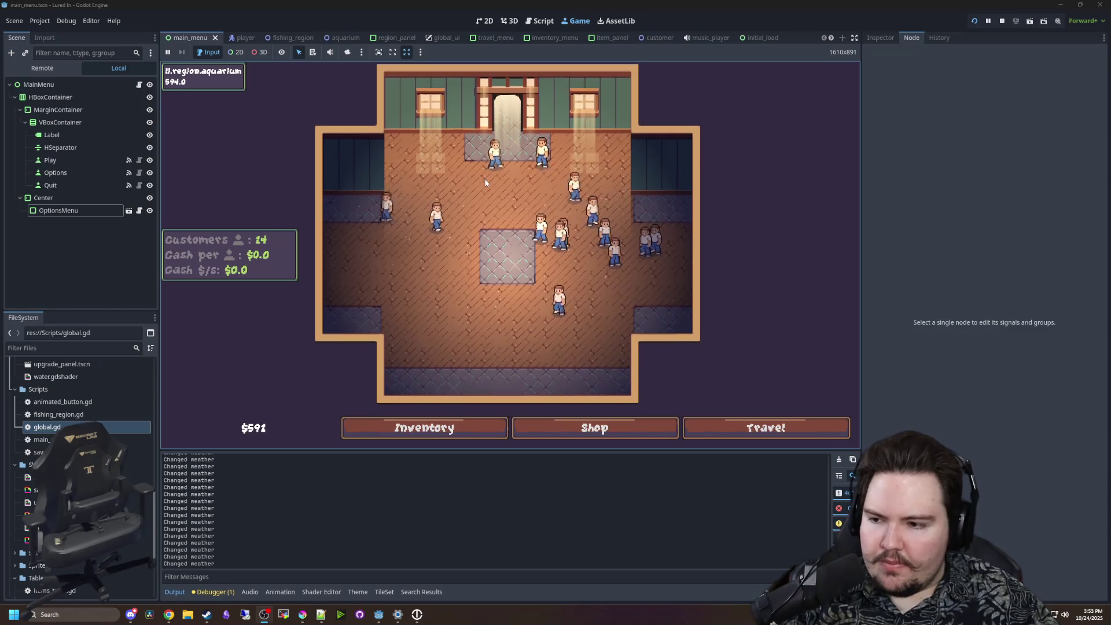
{"action": "scroll", "coordinate": [537, 206], "scroll_direction": "down", "scroll_amount": 3}
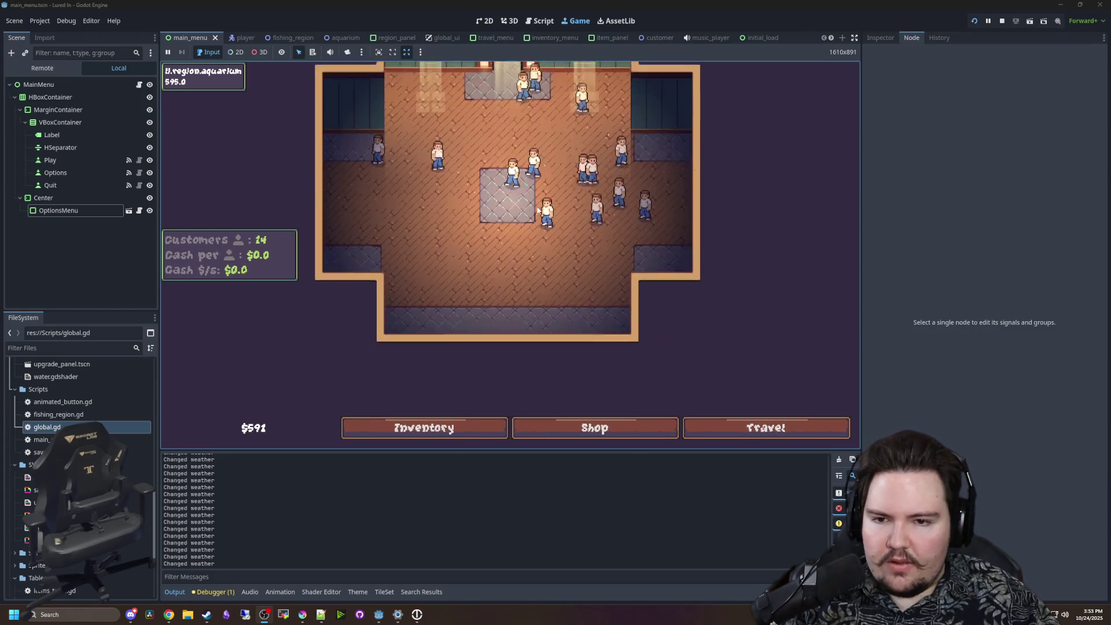
{"action": "scroll", "coordinate": [516, 231], "scroll_direction": "down", "scroll_amount": 3}
{"action": "scroll", "coordinate": [246, 325], "scroll_direction": "up", "scroll_amount": 2}
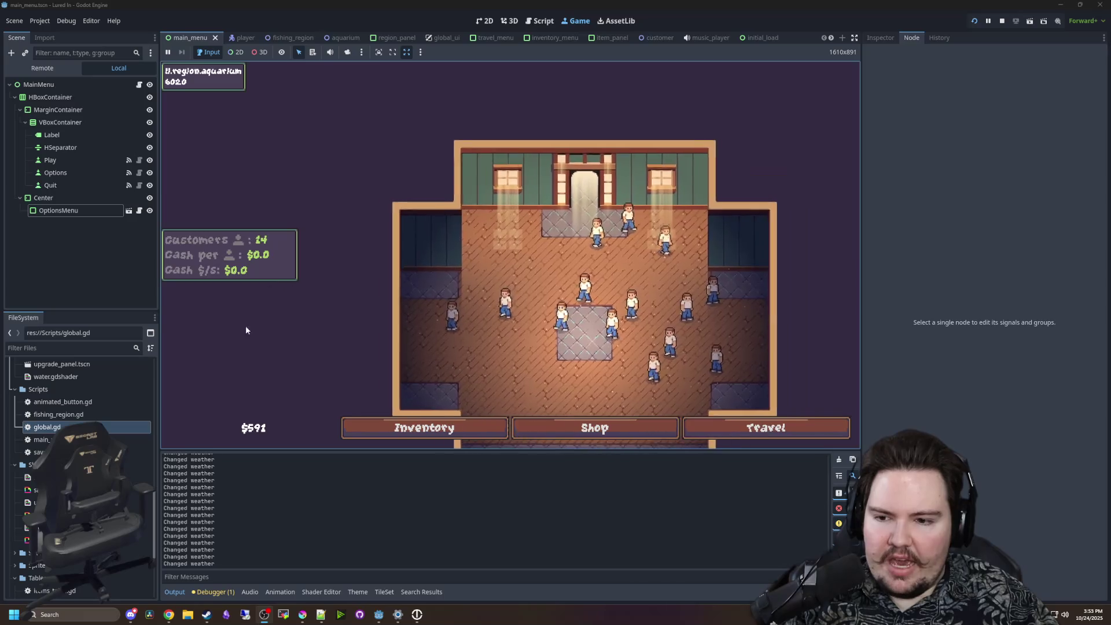
- Buy Advertising up to level 21 in the shop, raising customers to 21 and leaving $29
{"action": "left_click", "coordinate": [540, 427]}
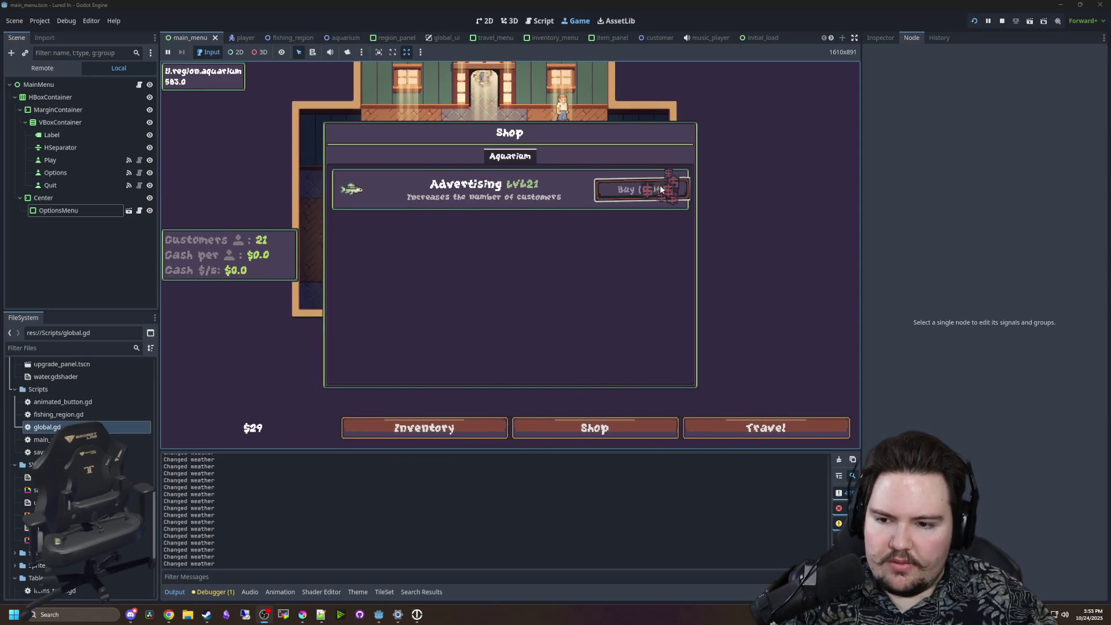
{"action": "left_click", "coordinate": [581, 428]}
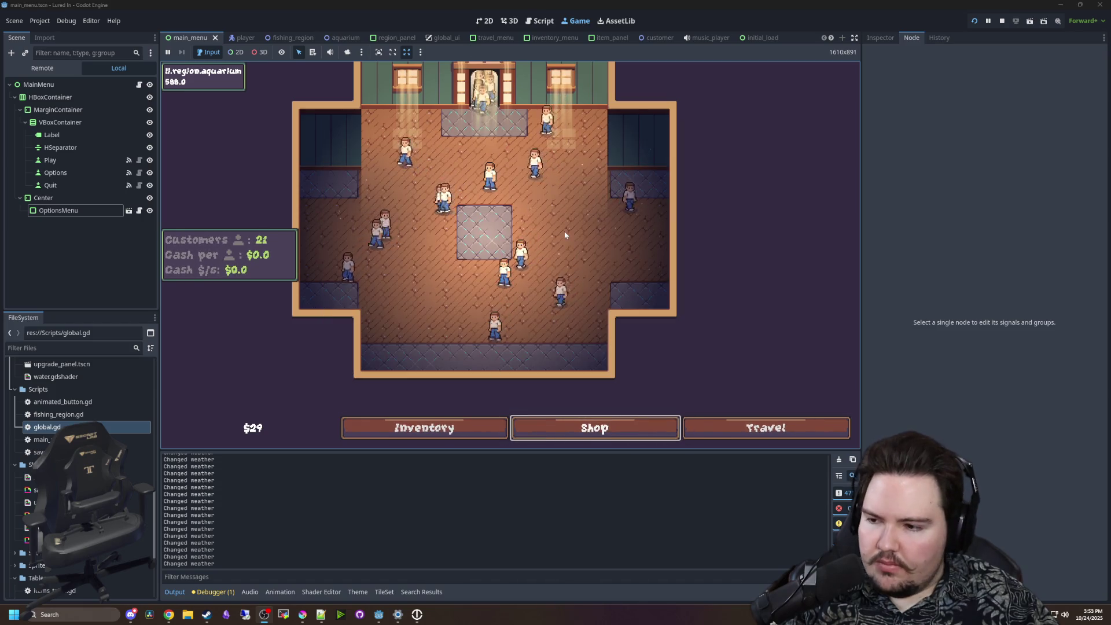
{"action": "scroll", "coordinate": [525, 265], "scroll_direction": "up", "scroll_amount": 5}
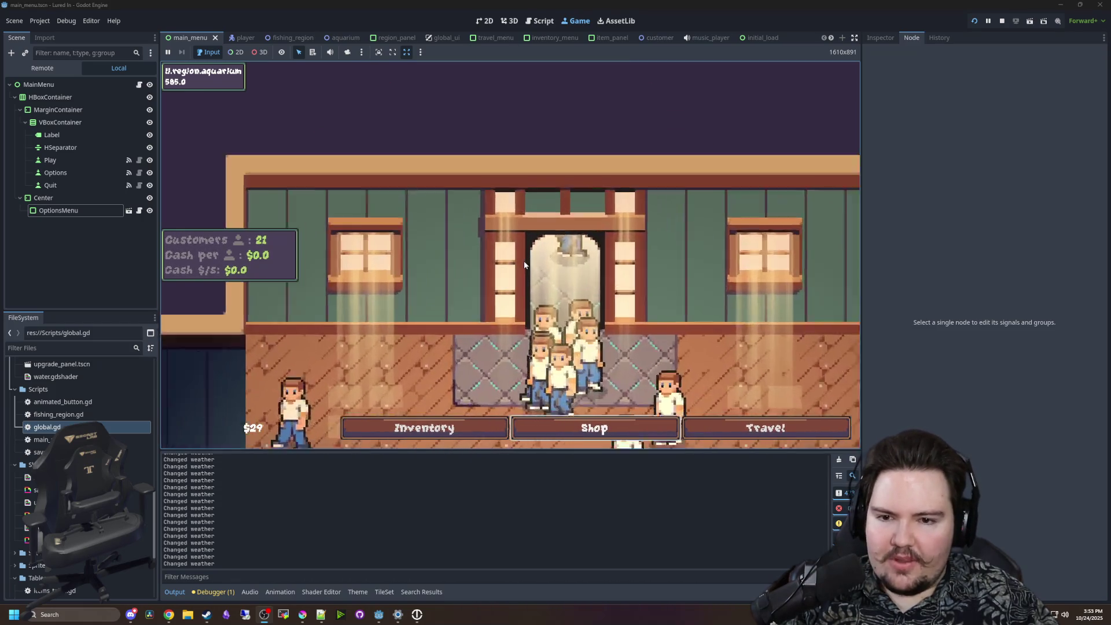
{"action": "scroll", "coordinate": [523, 265], "scroll_direction": "down", "scroll_amount": 5}
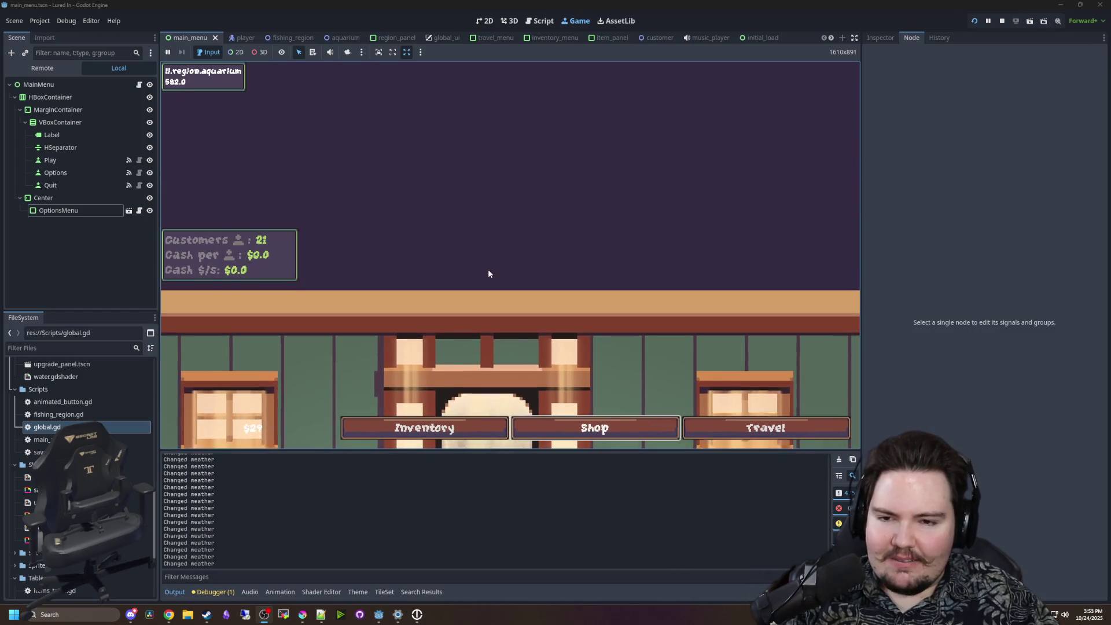
{"action": "scroll", "coordinate": [489, 273], "scroll_direction": "down", "scroll_amount": 4}
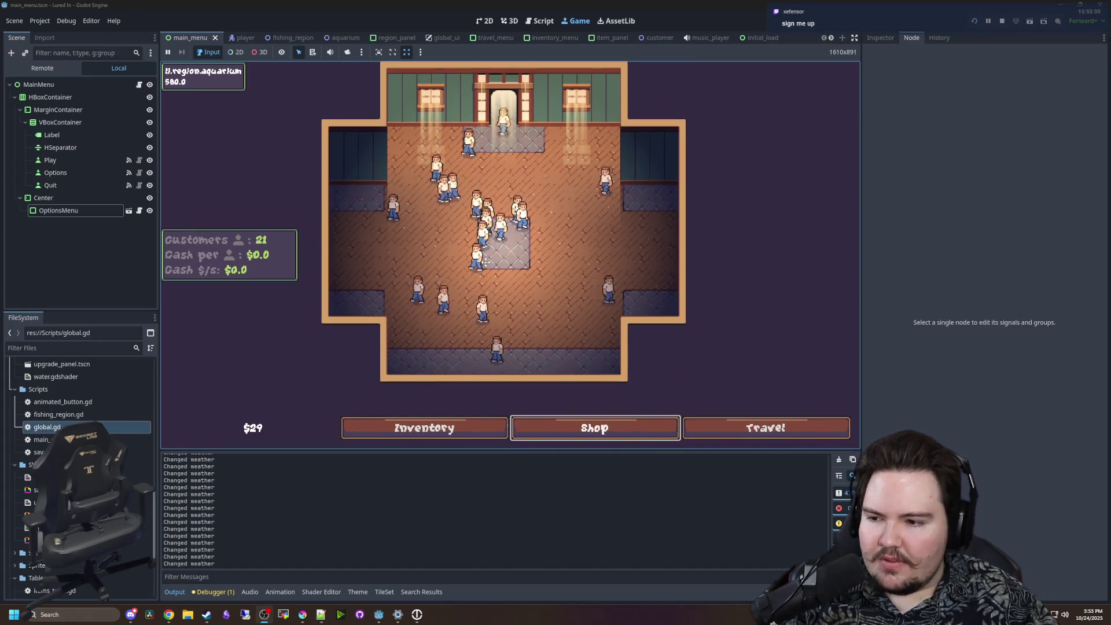
- Take a final look around the aquarium, then stop the game with F8 to return to main_menu
{"action": "scroll", "coordinate": [486, 262], "scroll_direction": "up", "scroll_amount": 5}
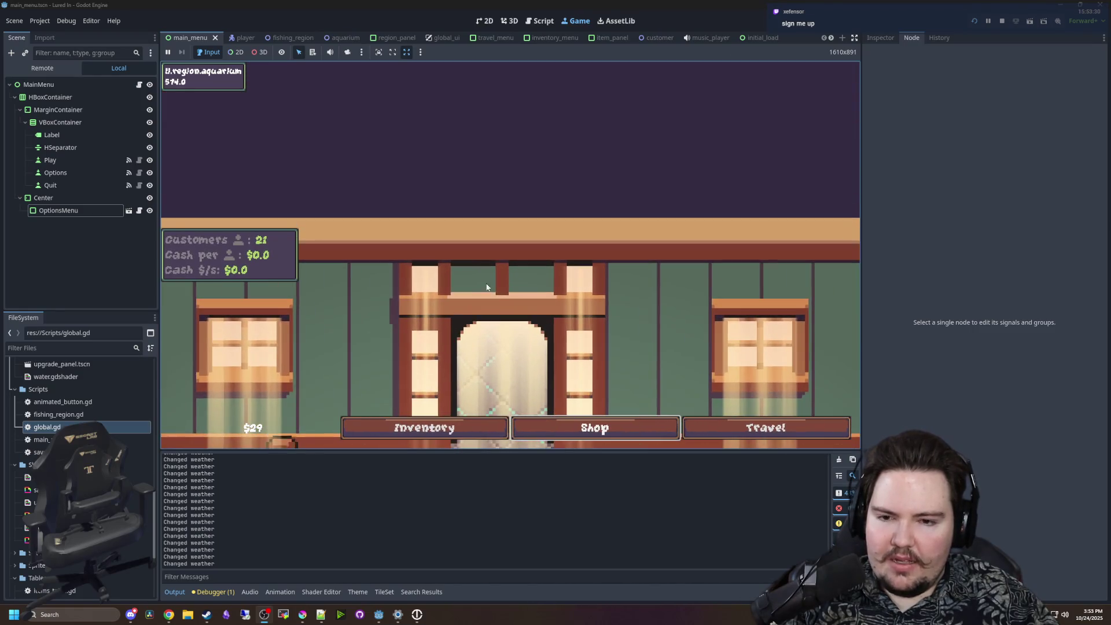
{"action": "scroll", "coordinate": [487, 287], "scroll_direction": "down", "scroll_amount": 2}
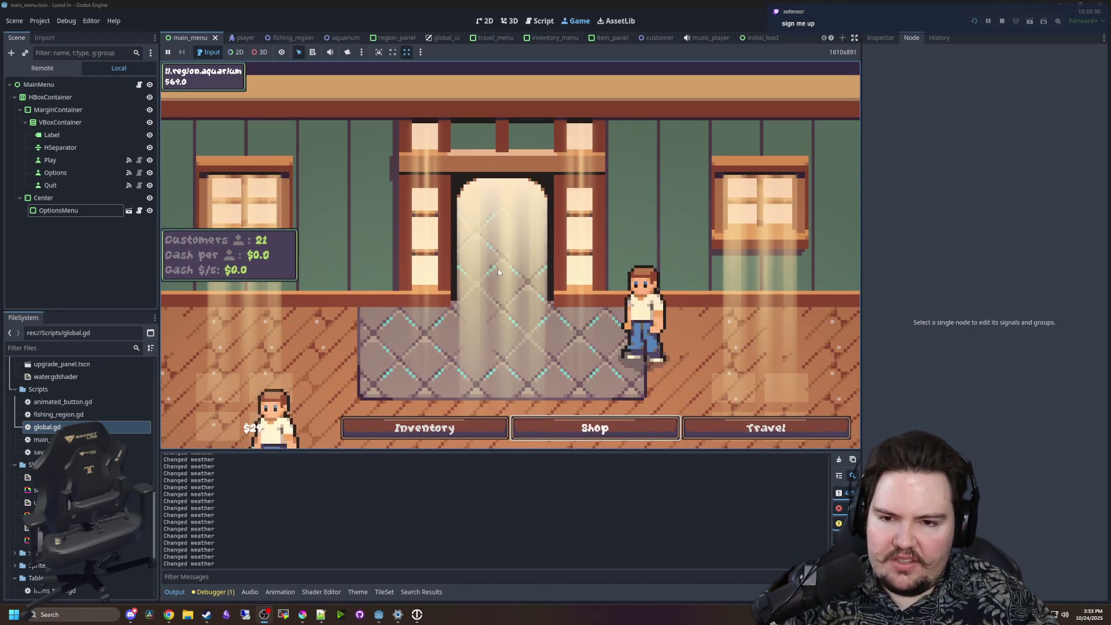
{"action": "scroll", "coordinate": [497, 268], "scroll_direction": "down", "scroll_amount": 3}
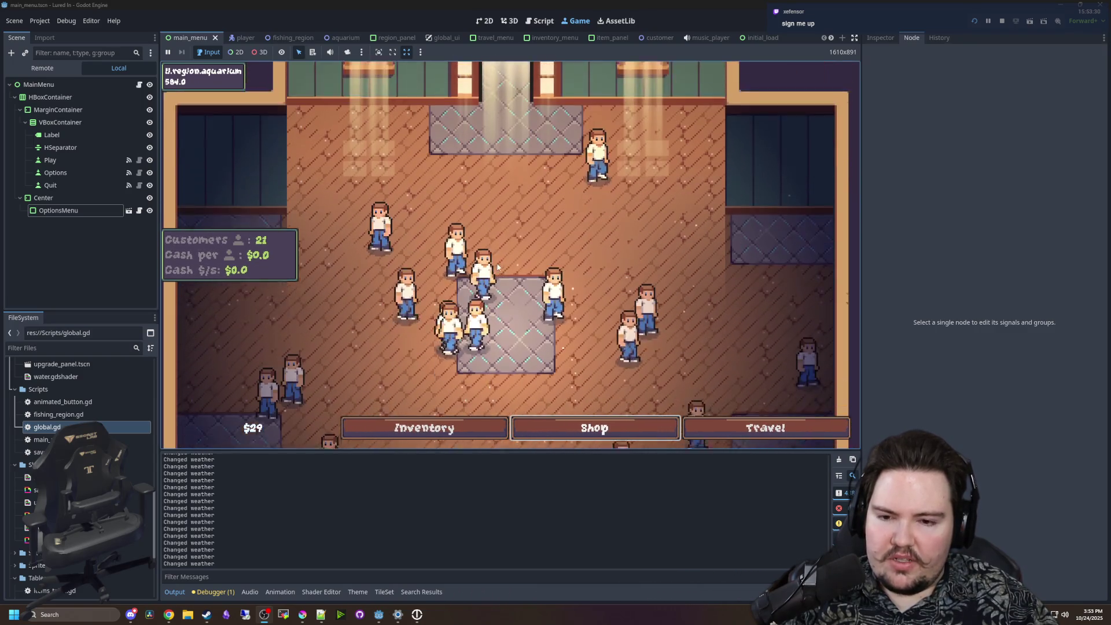
{"action": "scroll", "coordinate": [513, 264], "scroll_direction": "up", "scroll_amount": 3}
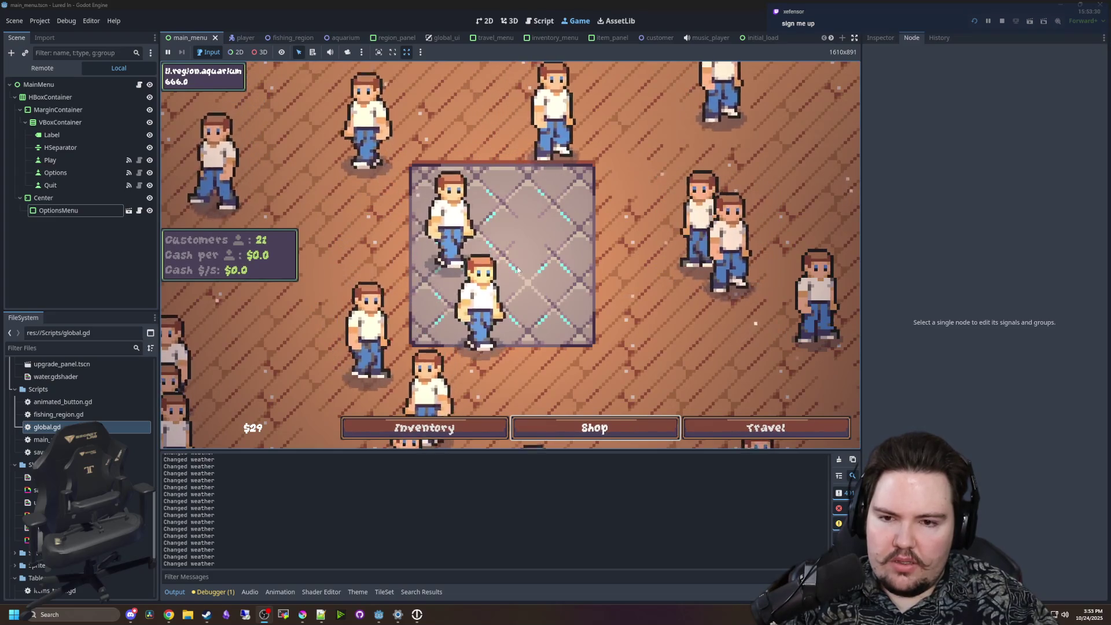
{"action": "key", "text": "w"}
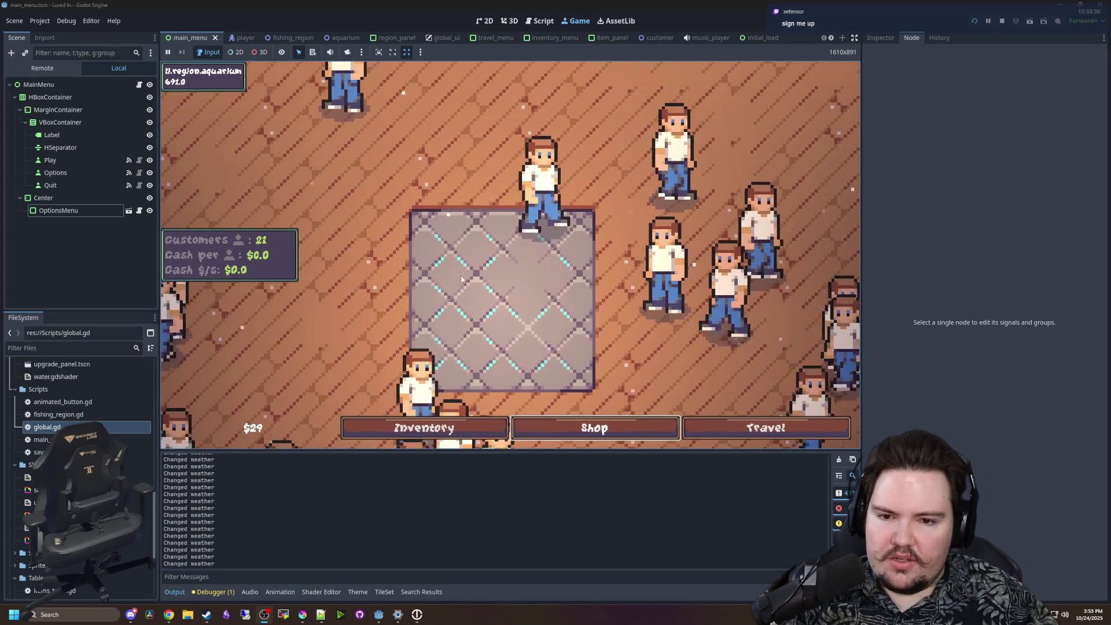
{"action": "scroll", "coordinate": [461, 280], "scroll_direction": "down", "scroll_amount": 4}
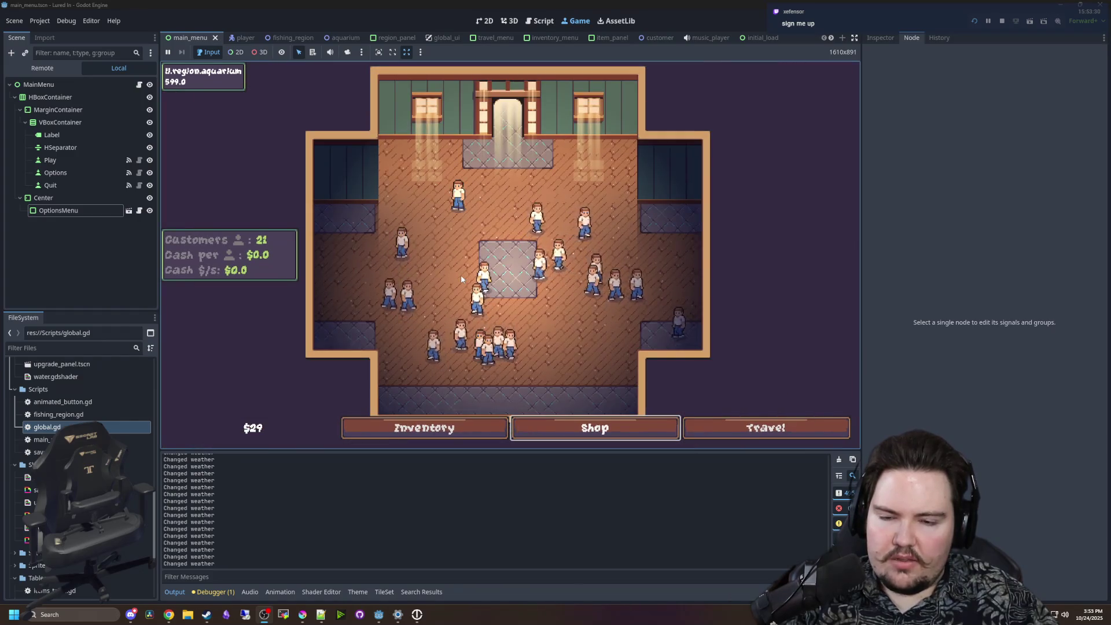
{"action": "key", "text": "s"}
{"action": "scroll", "coordinate": [461, 279], "scroll_direction": "up", "scroll_amount": 3}
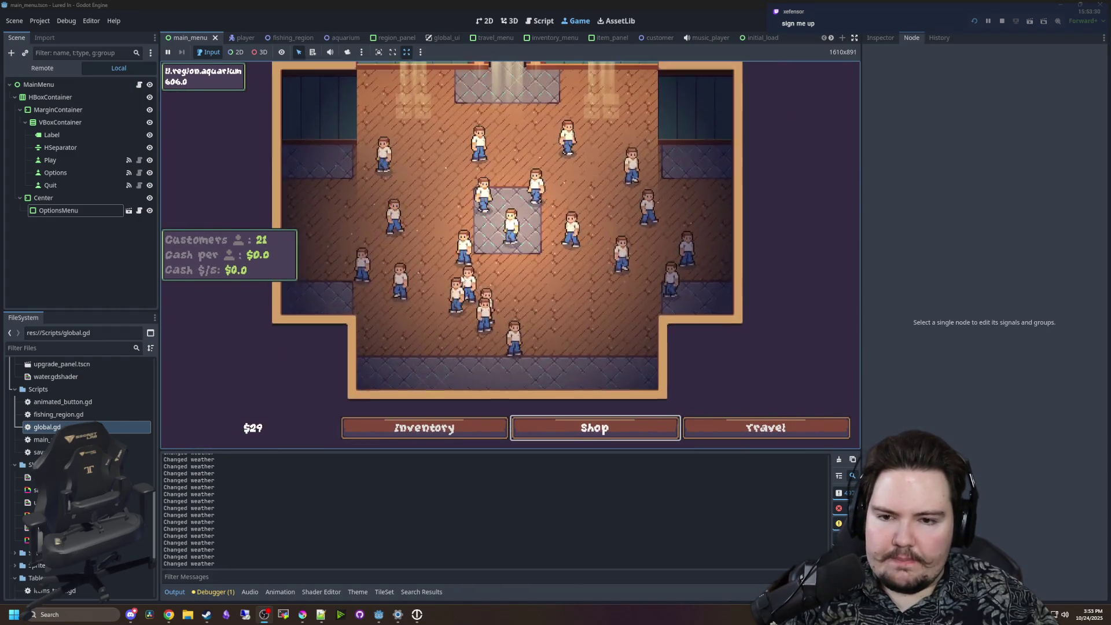
{"action": "scroll", "coordinate": [461, 277], "scroll_direction": "down", "scroll_amount": 3}
{"action": "key", "text": "F8"}
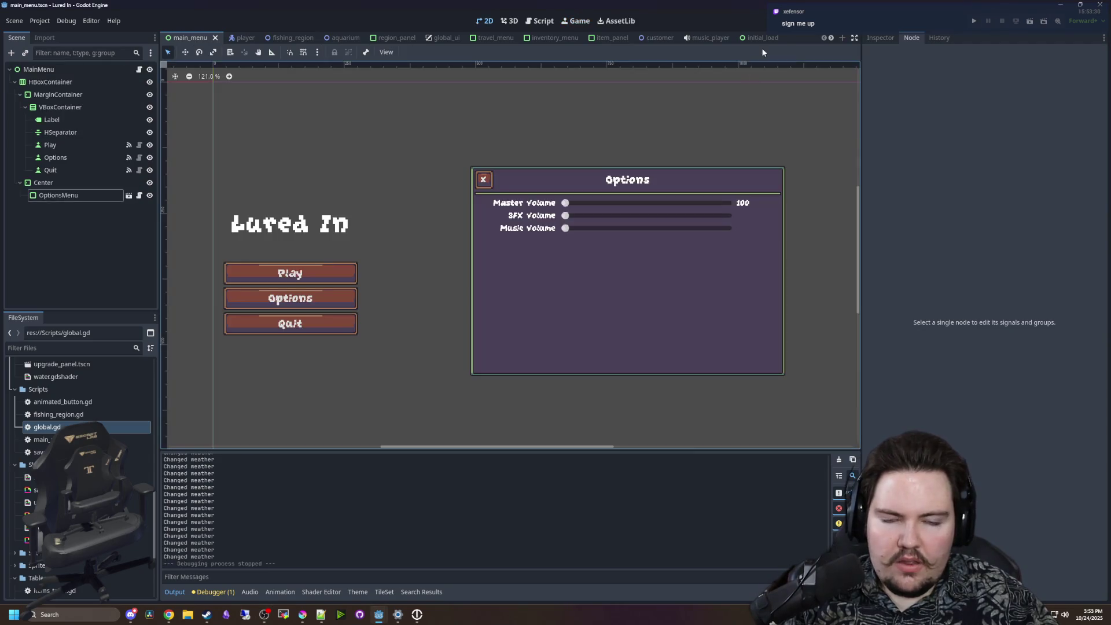
- Minimize the Godot editor window and the Steam store window to reveal the desktop
{"action": "key", "text": "super+Down"}
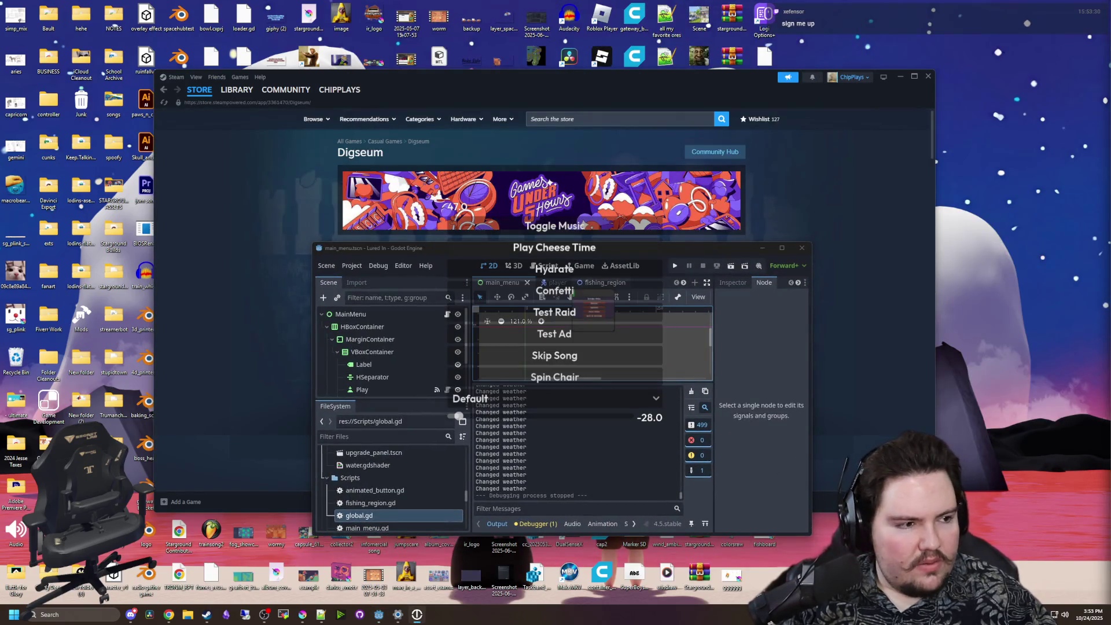
{"action": "left_click", "coordinate": [762, 247]}
{"action": "left_click", "coordinate": [900, 77]}
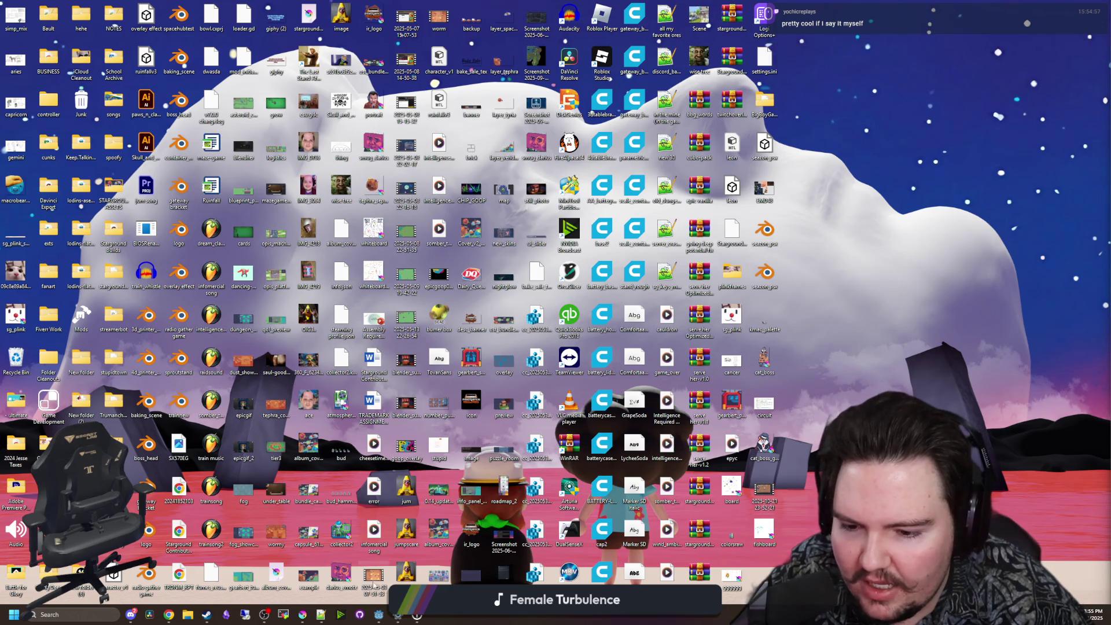
- Restore the Starground Godot editor and place the caret on line 34 of camera_2d.gd
{"action": "mouse_move", "coordinate": [378, 614]}
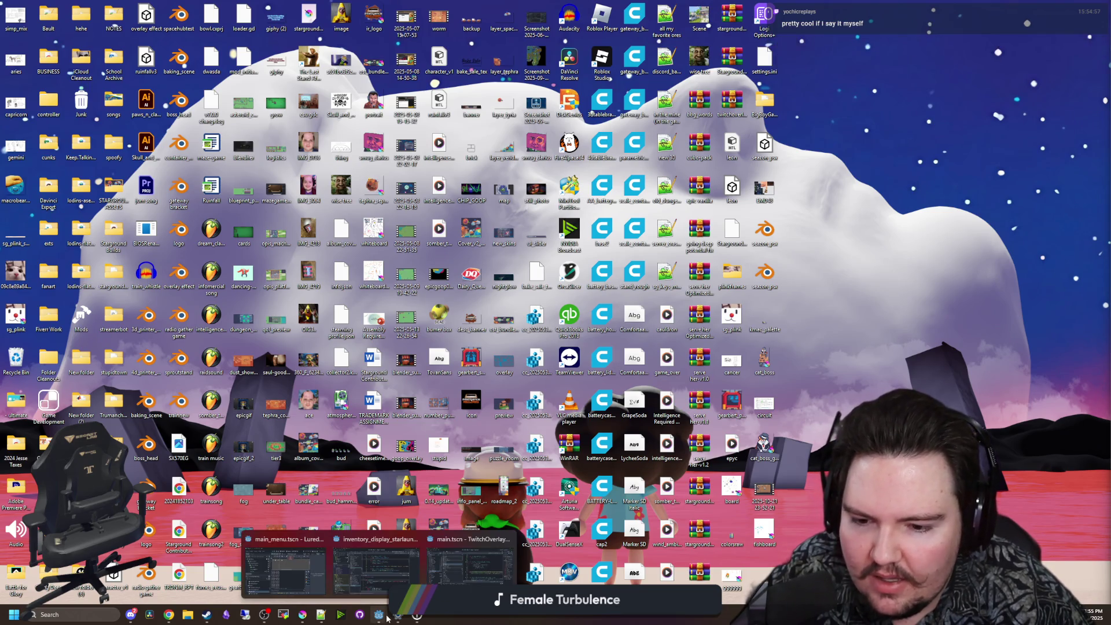
{"action": "left_click", "coordinate": [407, 578]}
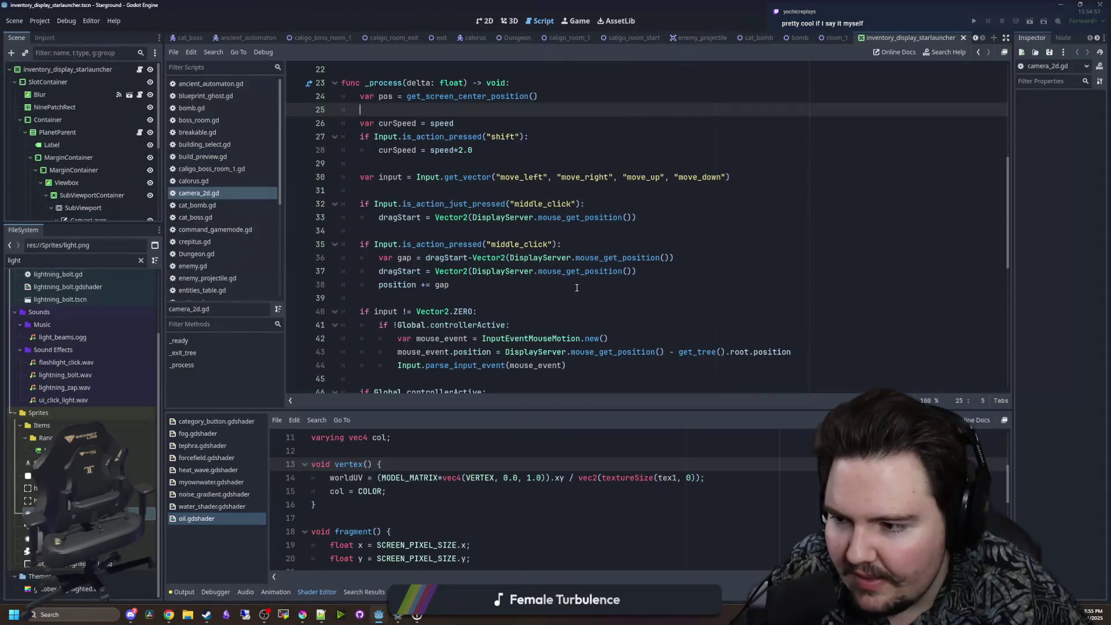
{"action": "left_click", "coordinate": [442, 298]}
{"action": "left_click", "coordinate": [469, 231]}
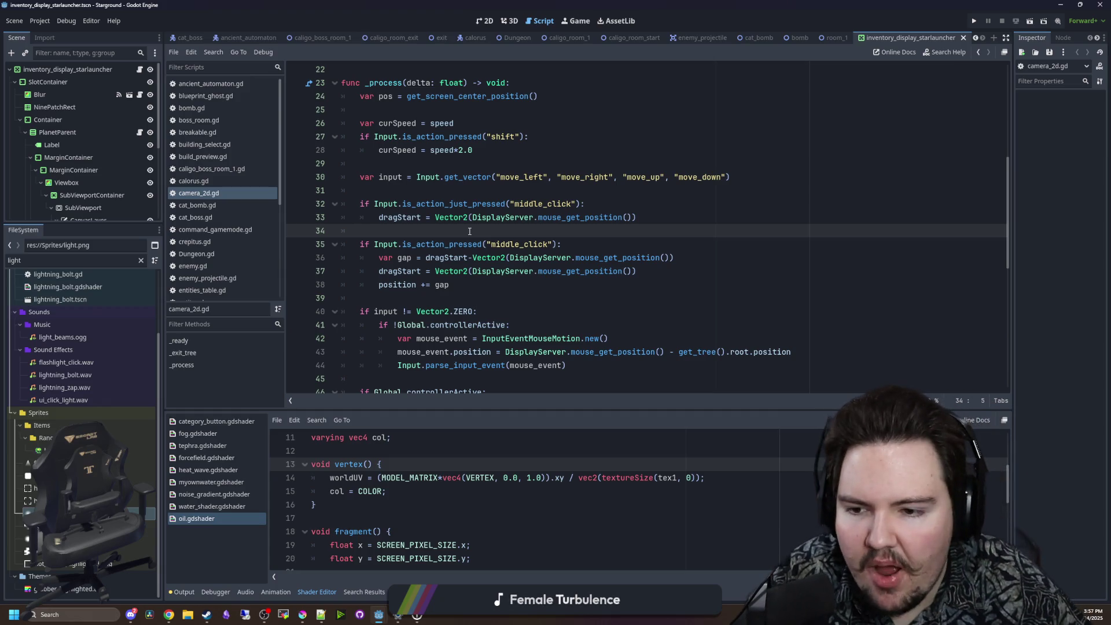
- Browse the open script around lines 17 and 66, and enlarge the scene tree panel
{"action": "scroll", "coordinate": [547, 289], "scroll_direction": "up", "scroll_amount": 7}
{"action": "left_click", "coordinate": [547, 288]}
{"action": "scroll", "coordinate": [547, 288], "scroll_direction": "down", "scroll_amount": 16}
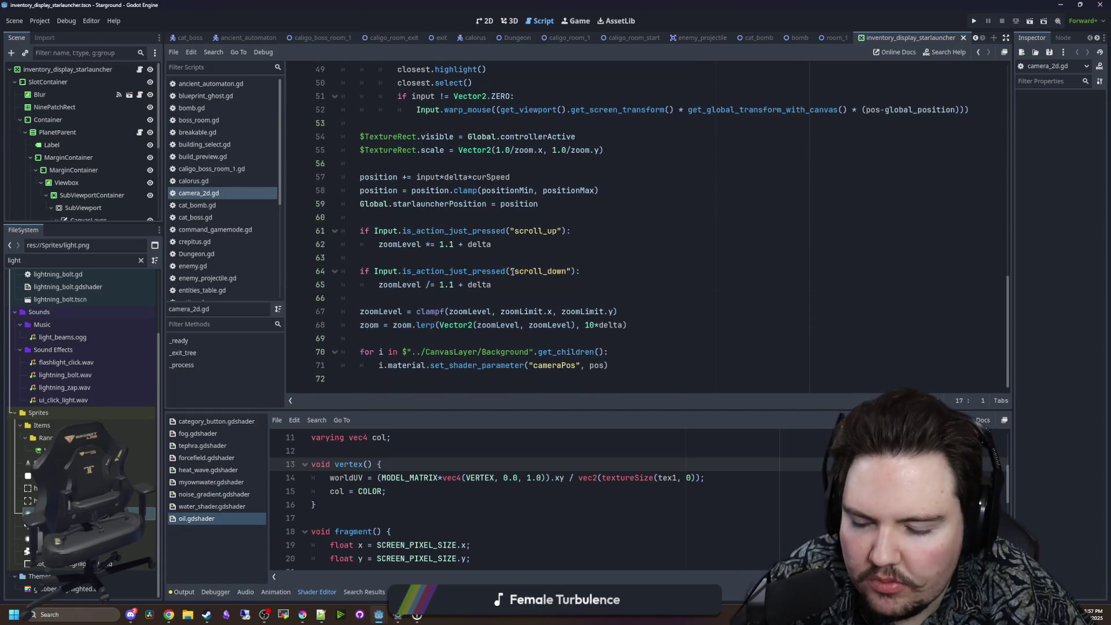
{"action": "left_click", "coordinate": [468, 313]}
{"action": "key", "text": "Up"}
{"action": "scroll", "coordinate": [467, 312], "scroll_direction": "up", "scroll_amount": 16}
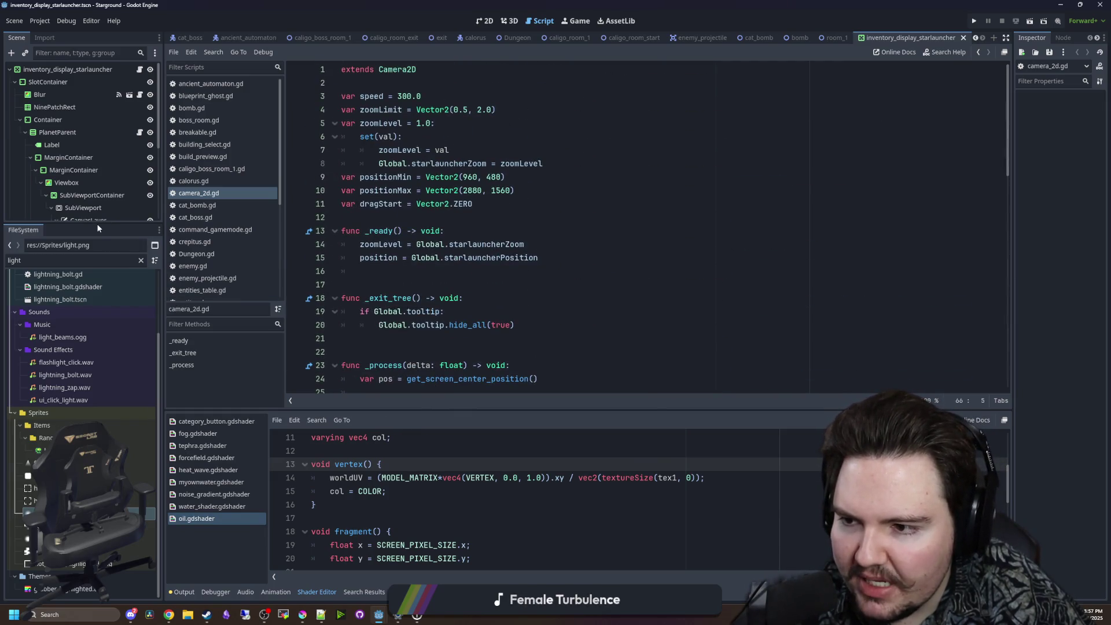
{"action": "left_click_drag", "start_coordinate": [92, 222], "coordinate": [92, 311]}
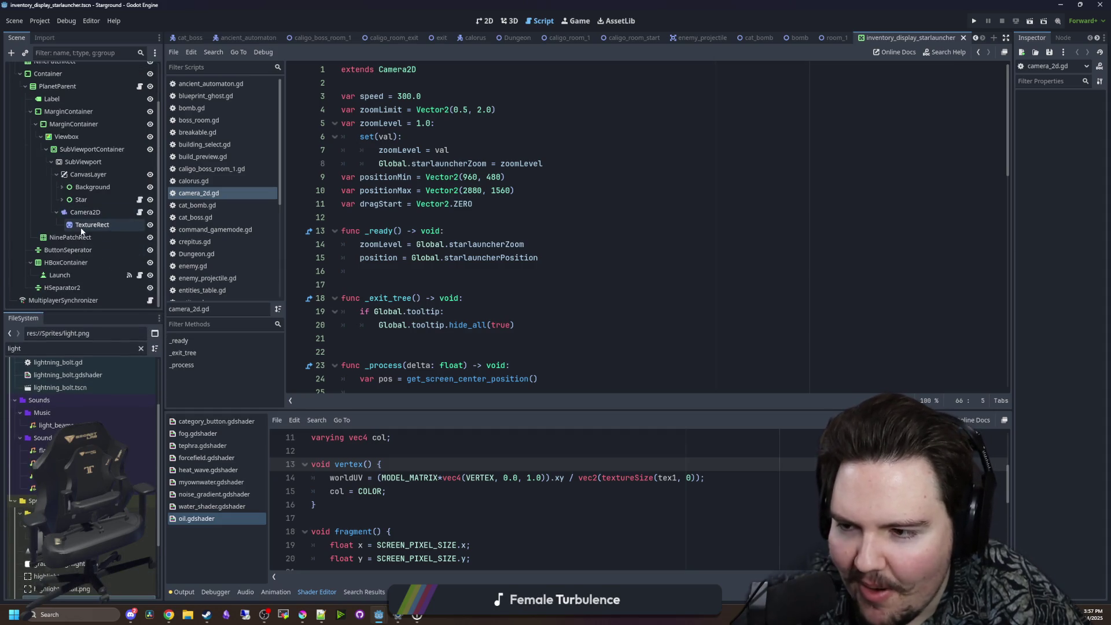
- Switch through the room_1, bomb and cat_bomb scenes and open the CatBomb node's cat_bomb.gd script
{"action": "left_click", "coordinate": [487, 22]}
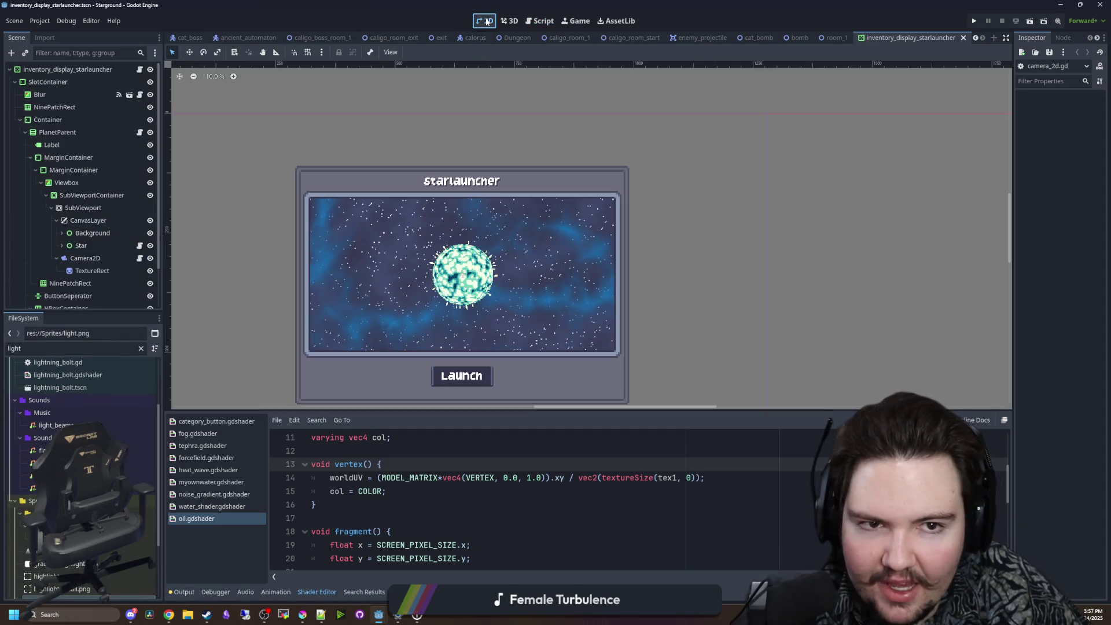
{"action": "left_click", "coordinate": [834, 38]}
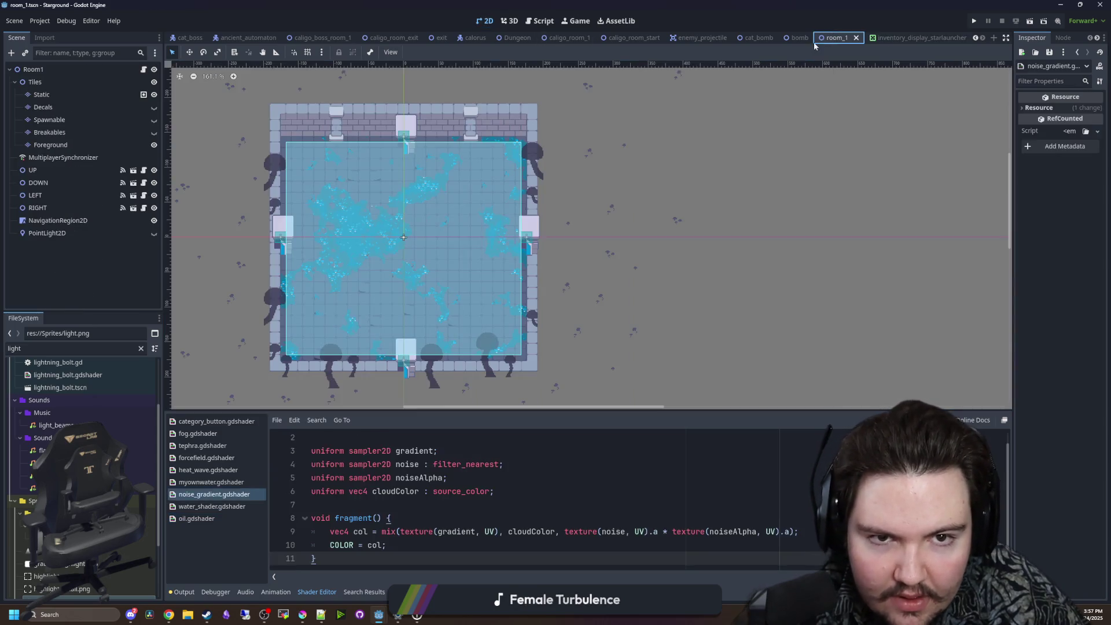
{"action": "left_click", "coordinate": [799, 41]}
{"action": "left_click", "coordinate": [742, 36]}
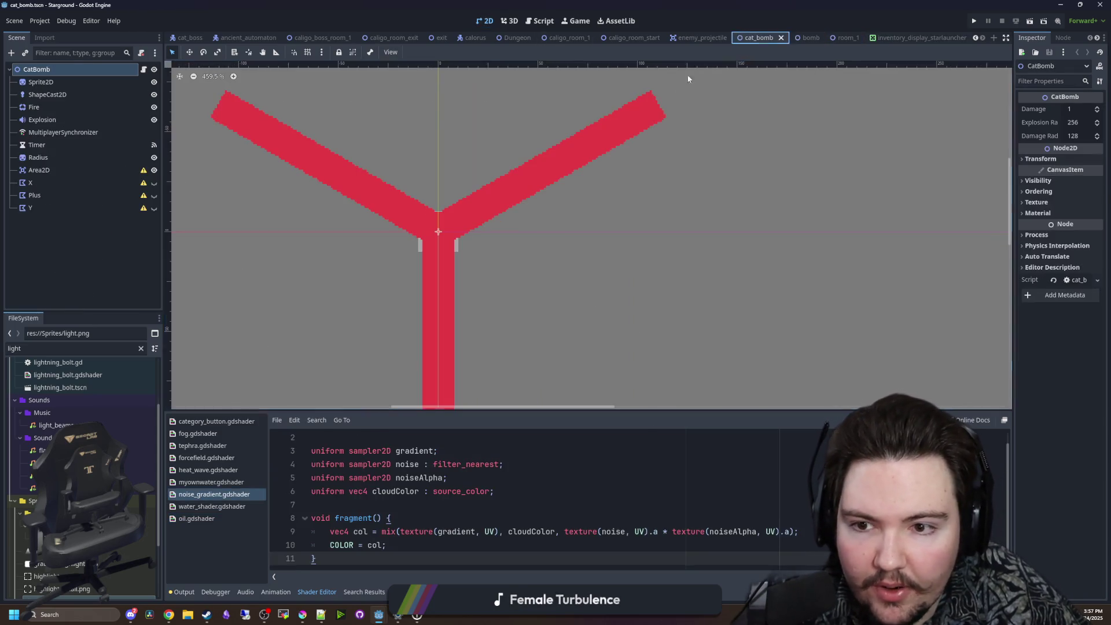
{"action": "scroll", "coordinate": [535, 207], "scroll_direction": "down", "scroll_amount": 5}
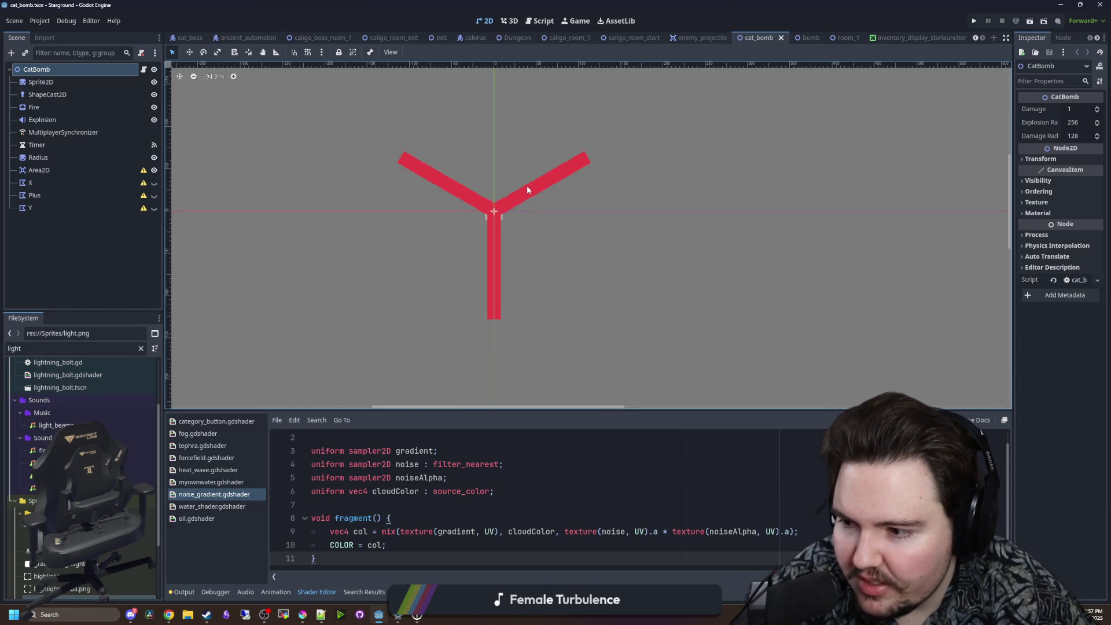
{"action": "left_click", "coordinate": [143, 70]}
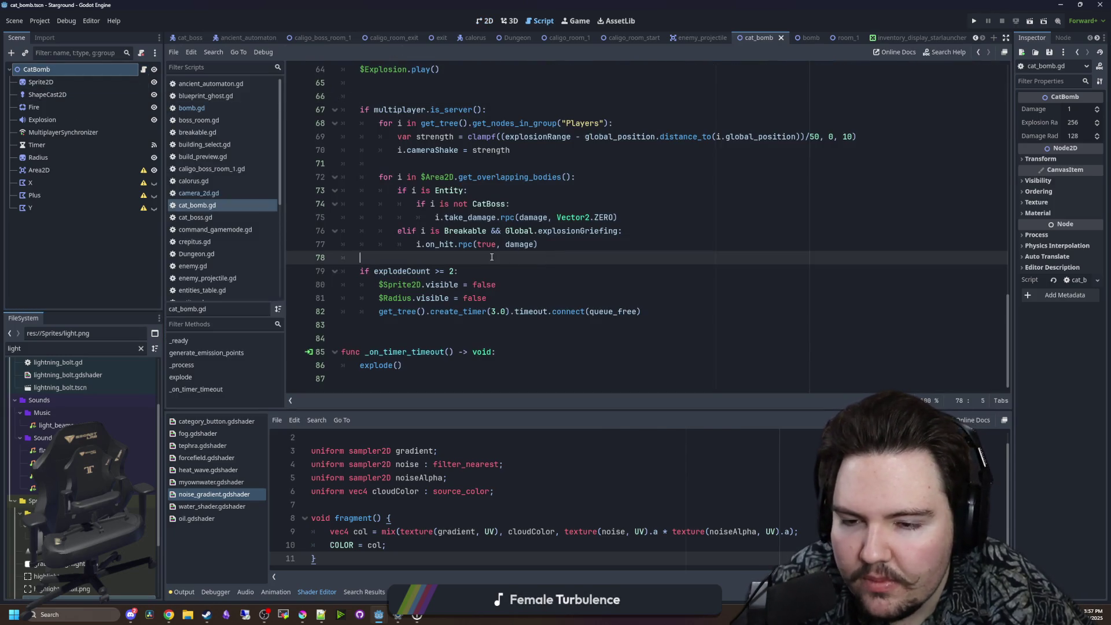
- Review the bomb sprite and select the CatBomb root node, widening the properties panel
{"action": "scroll", "coordinate": [514, 244], "scroll_direction": "up", "scroll_amount": 10}
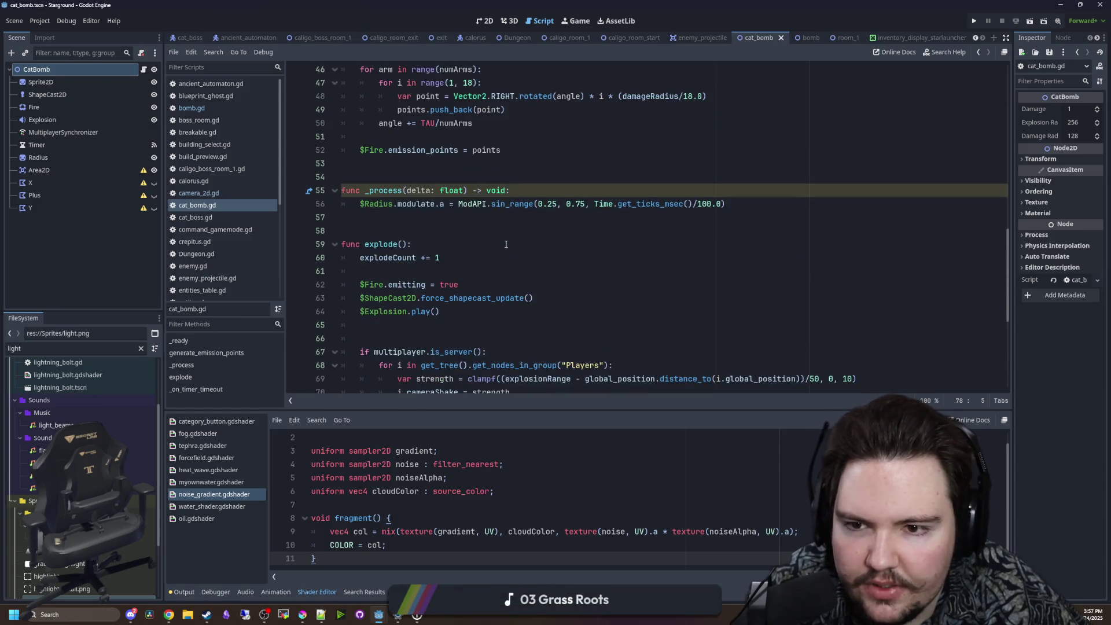
{"action": "scroll", "coordinate": [506, 243], "scroll_direction": "up", "scroll_amount": 11}
{"action": "scroll", "coordinate": [492, 231], "scroll_direction": "down", "scroll_amount": 11}
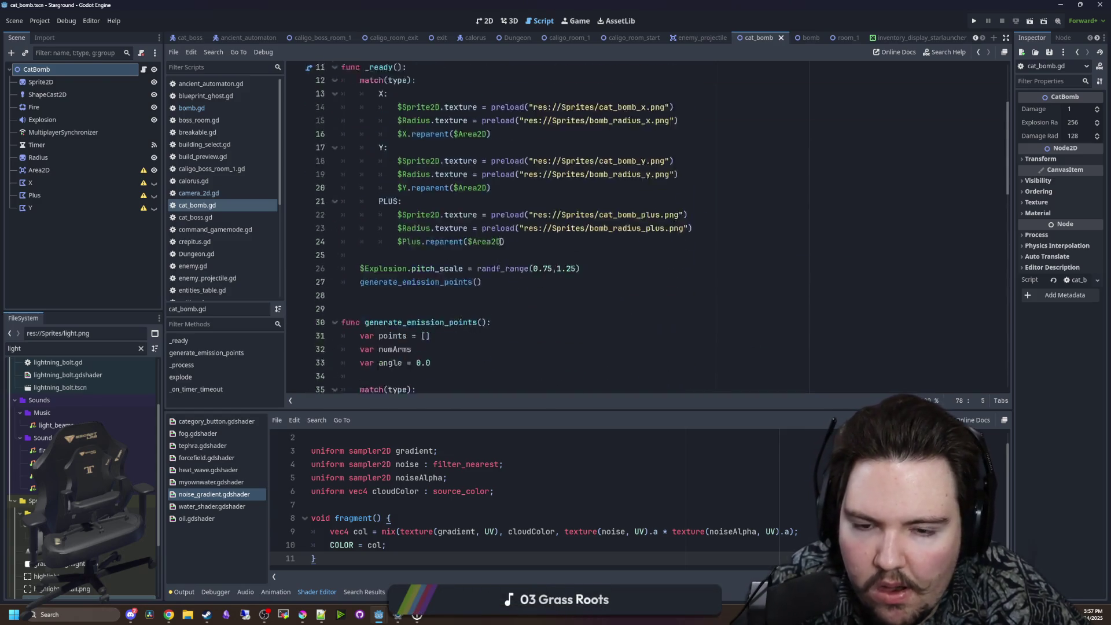
{"action": "scroll", "coordinate": [492, 232], "scroll_direction": "down", "scroll_amount": 10}
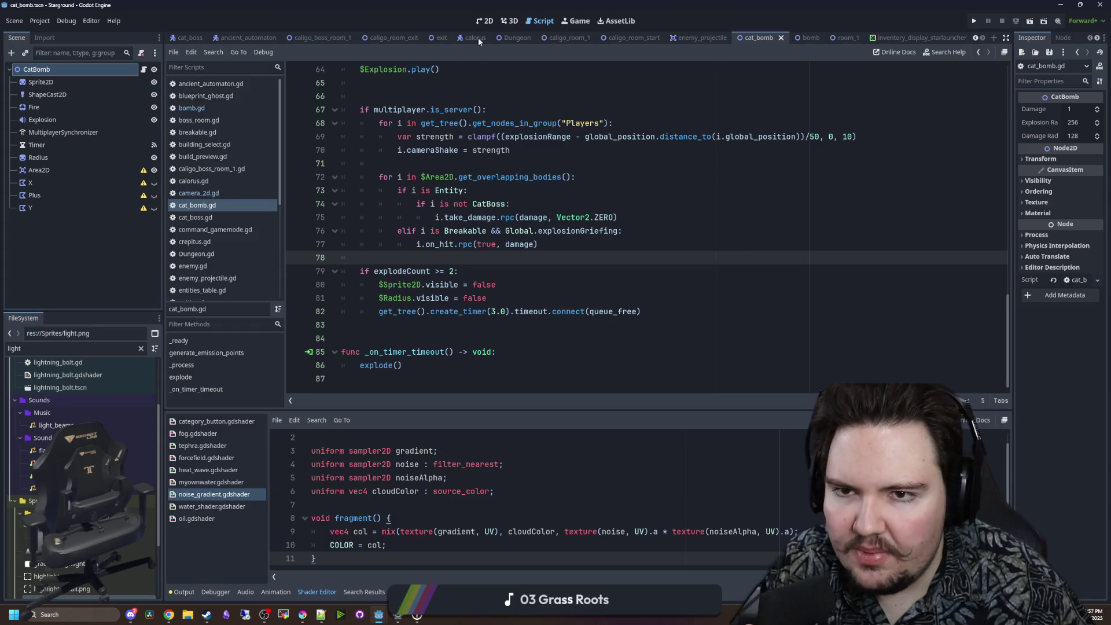
{"action": "left_click", "coordinate": [484, 21]}
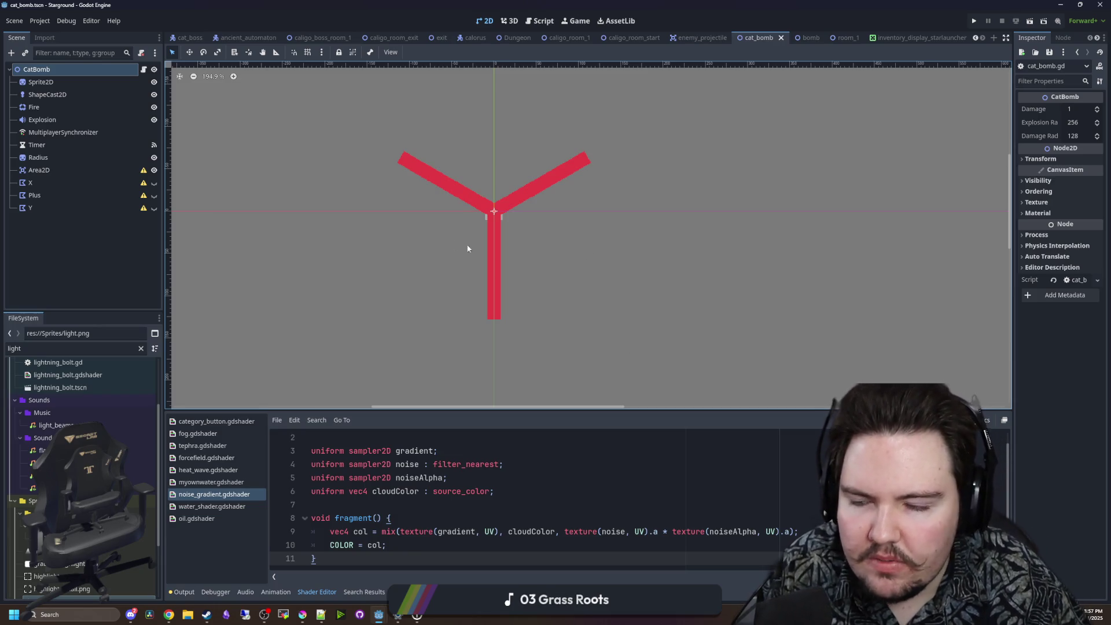
{"action": "left_click", "coordinate": [144, 69]}
{"action": "scroll", "coordinate": [427, 185], "scroll_direction": "up", "scroll_amount": 10}
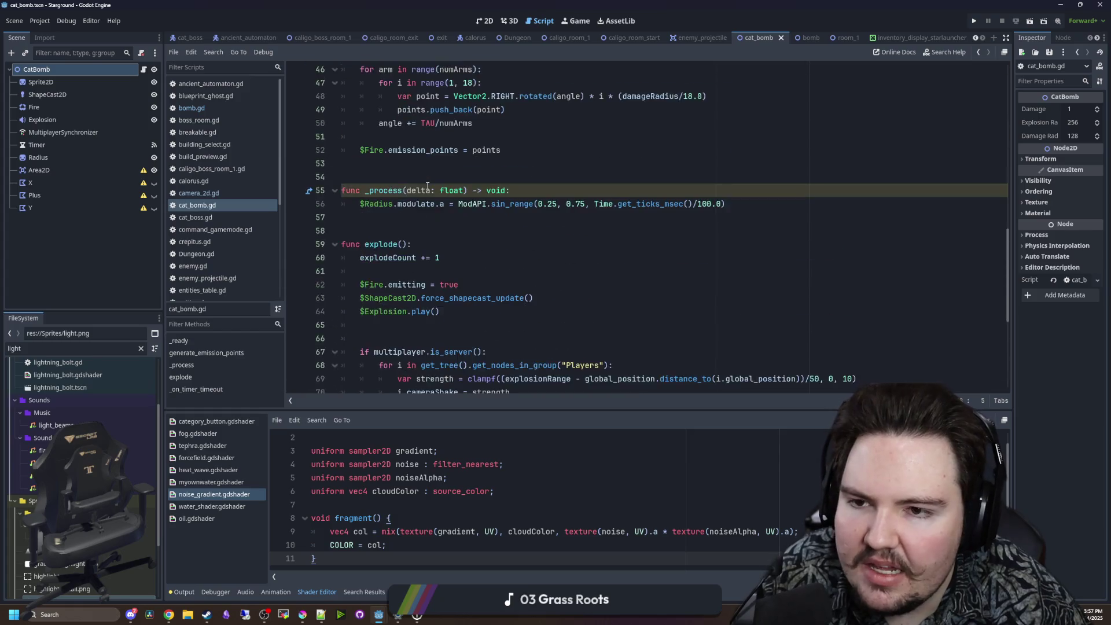
{"action": "scroll", "coordinate": [427, 186], "scroll_direction": "up", "scroll_amount": 8}
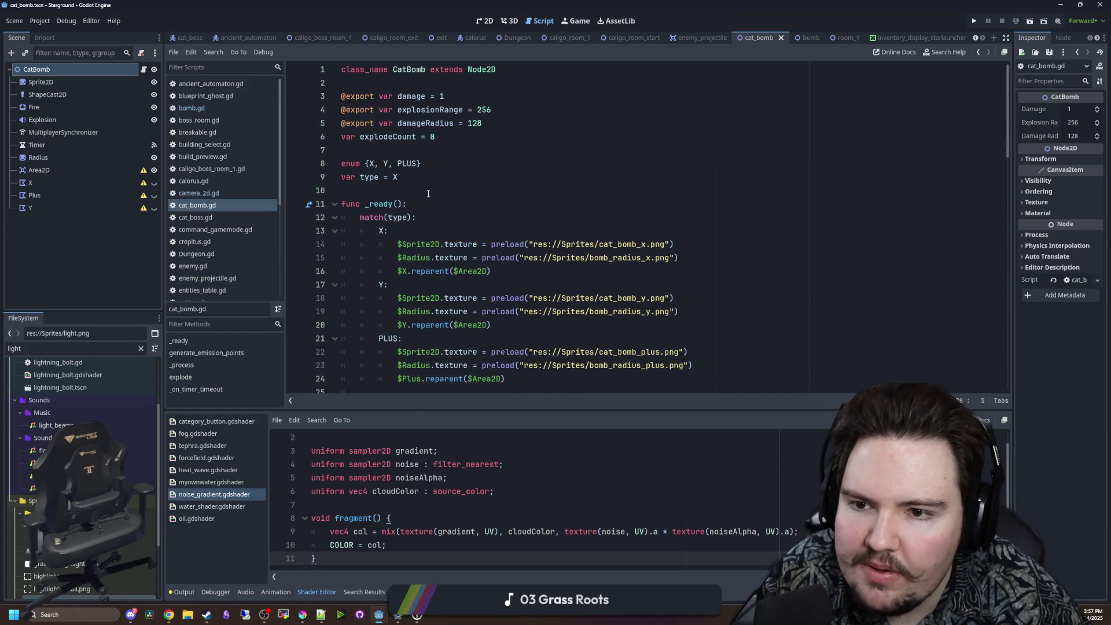
{"action": "left_click", "coordinate": [84, 70]}
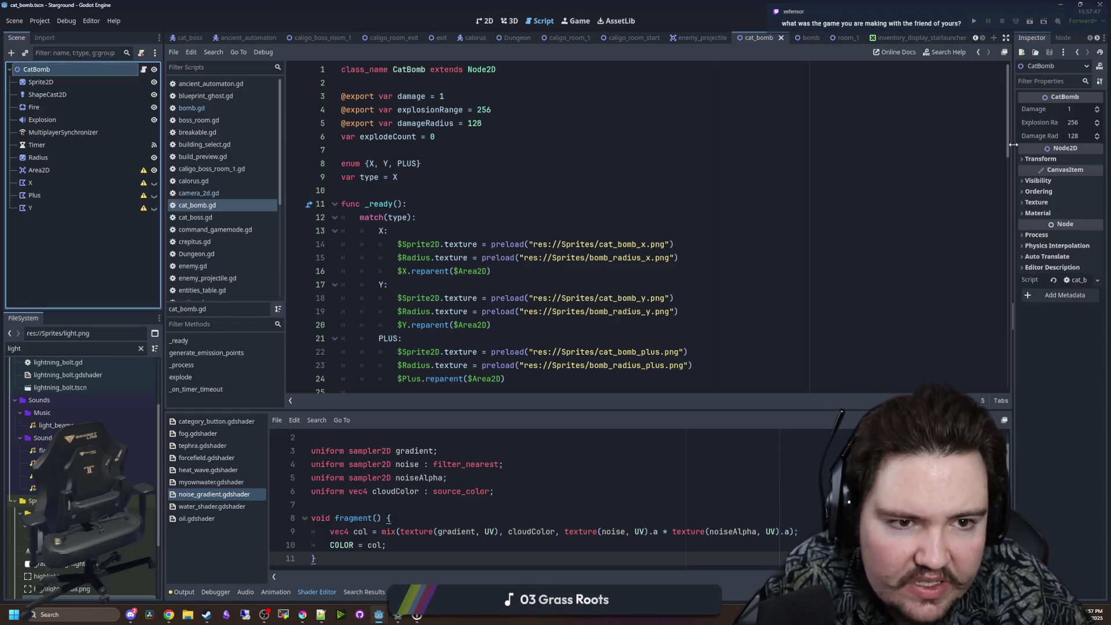
{"action": "left_click_drag", "start_coordinate": [1019, 150], "coordinate": [946, 150]}
- Change line 79 to 'if explodeCount >= 1:' and save cat_bomb.gd
{"action": "left_click", "coordinate": [377, 138]}
{"action": "scroll", "coordinate": [401, 176], "scroll_direction": "down", "scroll_amount": 20}
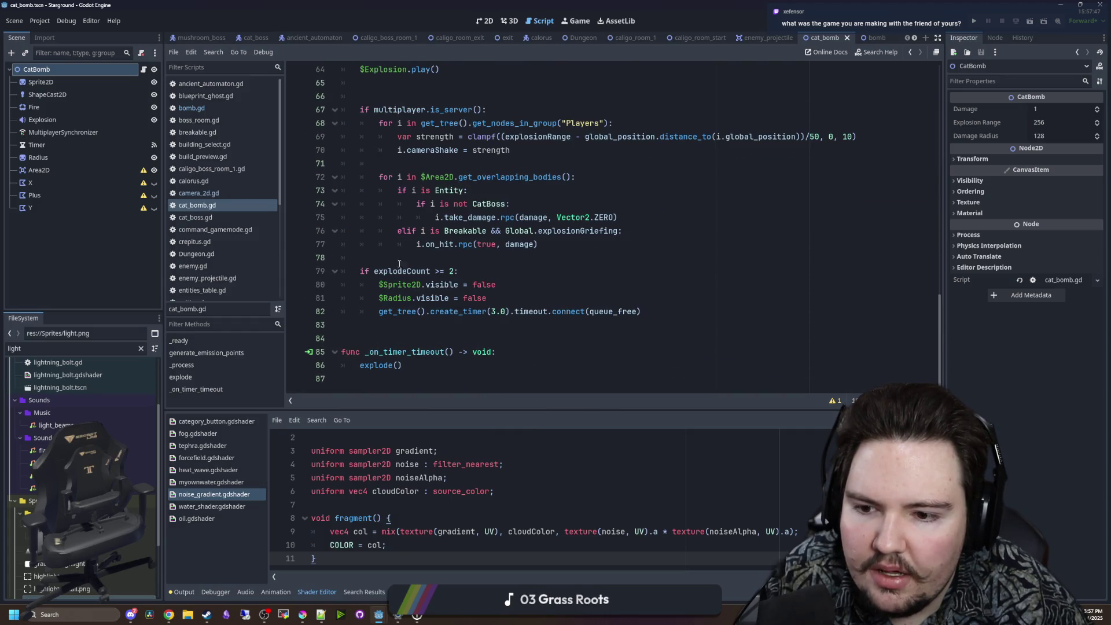
{"action": "left_click", "coordinate": [454, 270]}
{"action": "type", "text": "1"}
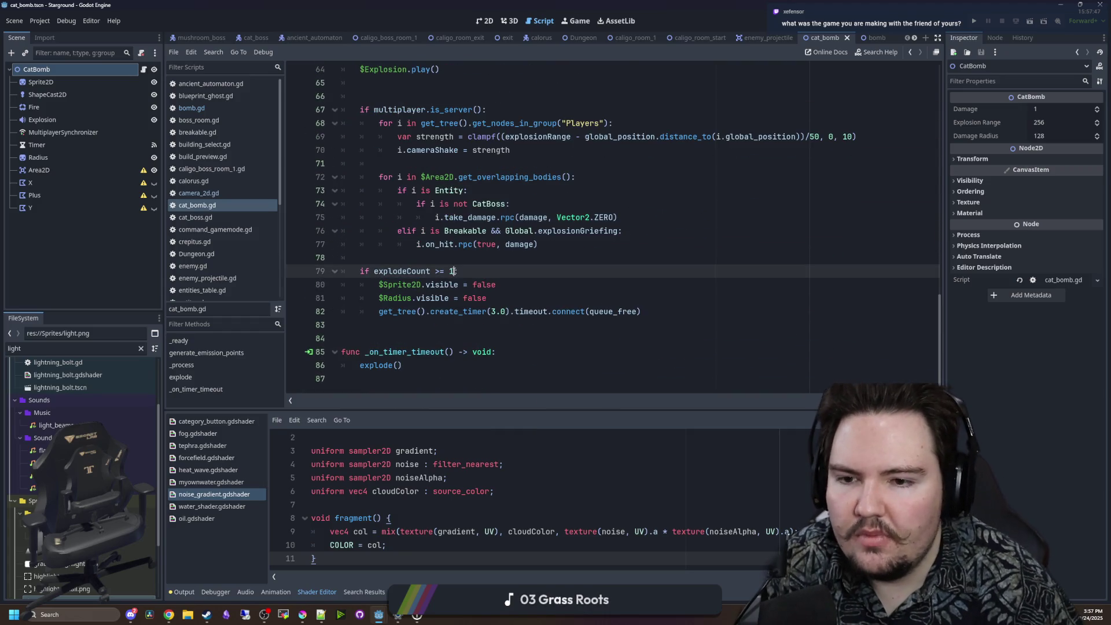
{"action": "type", "text": ":"}
{"action": "left_click", "coordinate": [463, 260]}
{"action": "key", "text": "ctrl+s"}
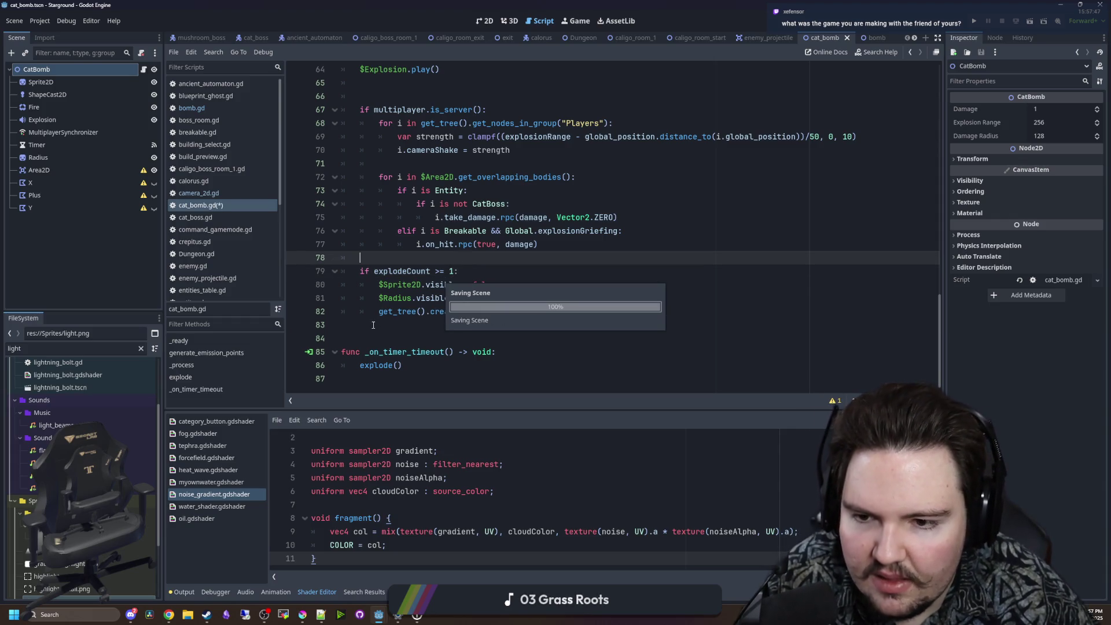
{"action": "left_click", "coordinate": [373, 326]}
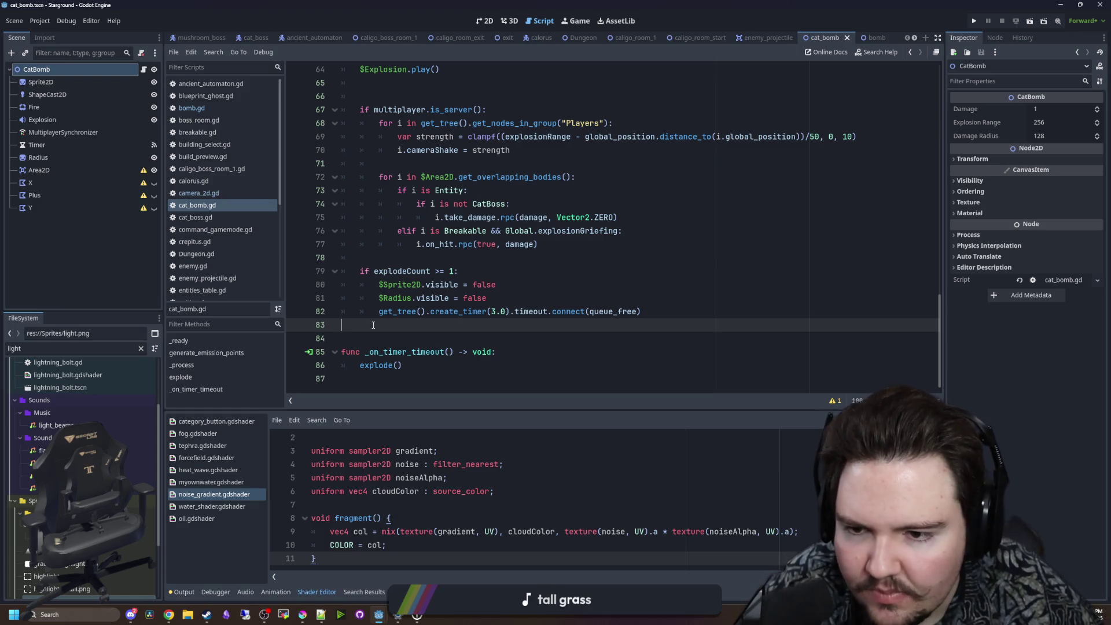
{"action": "left_click", "coordinate": [400, 258]}
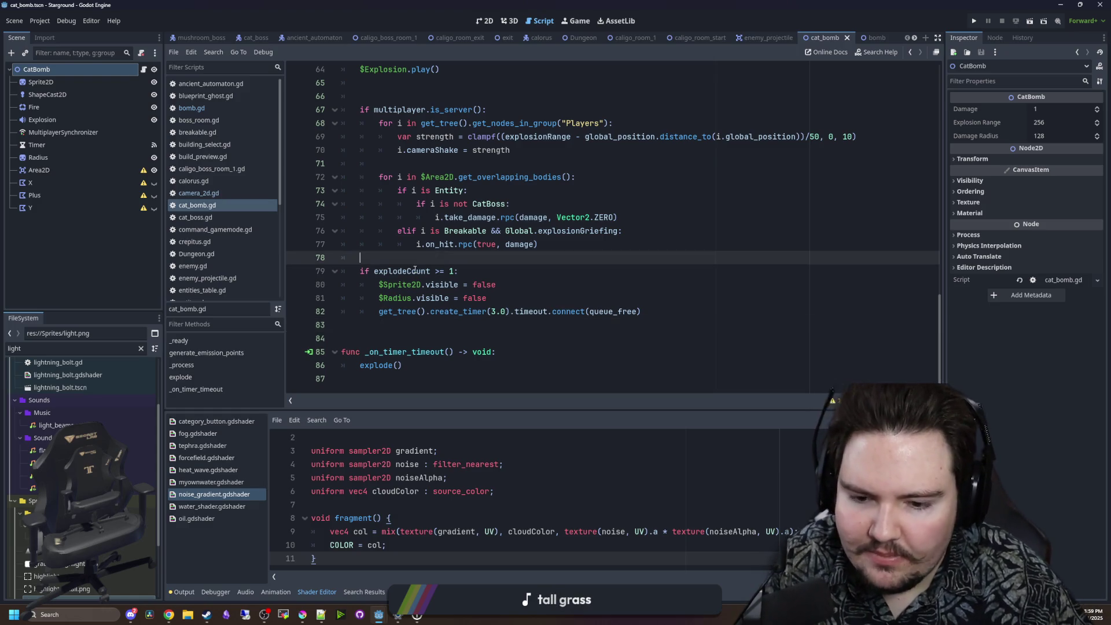
- Save the cat_bomb.gd script with Ctrl+S
{"action": "left_click", "coordinate": [417, 271], "text": "shift"}
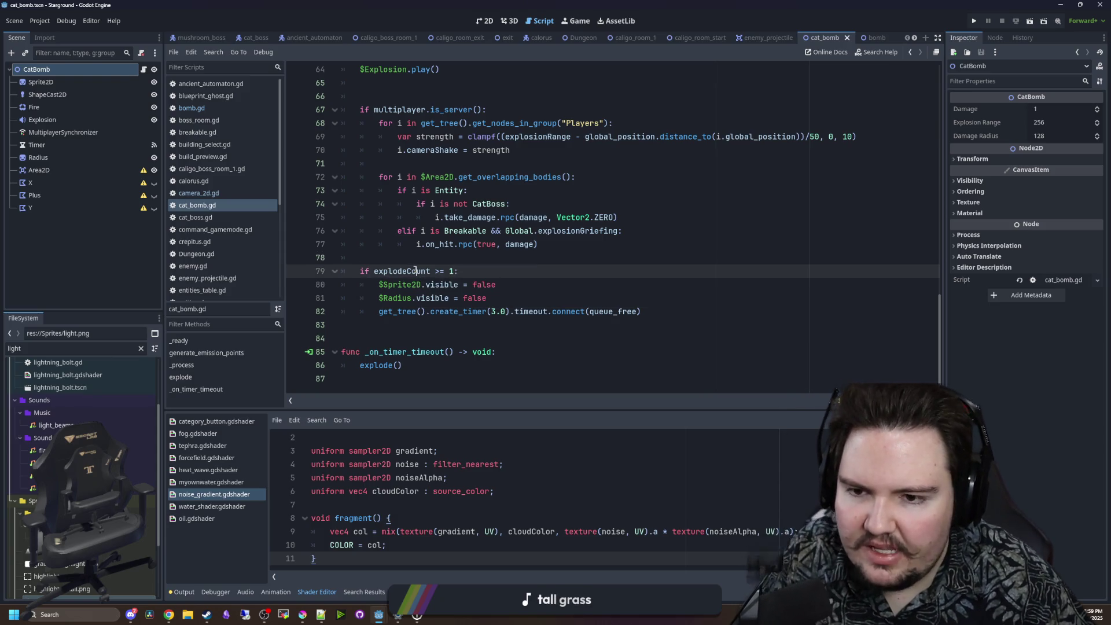
{"action": "left_click", "coordinate": [468, 259]}
{"action": "key", "text": "ctrl+s"}
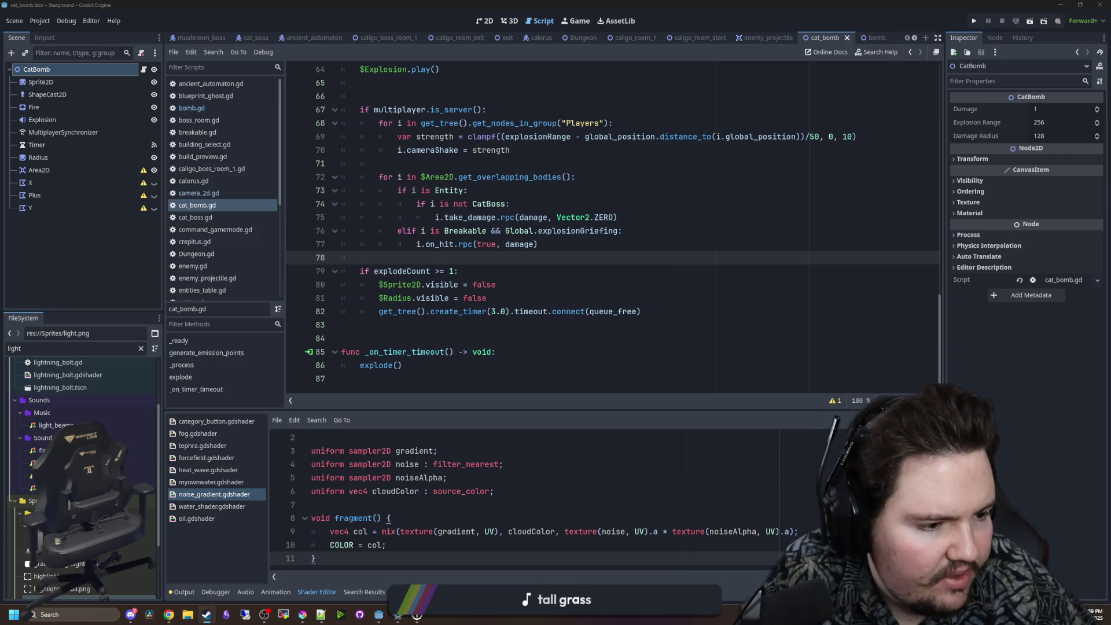
{"action": "left_click", "coordinate": [458, 352]}
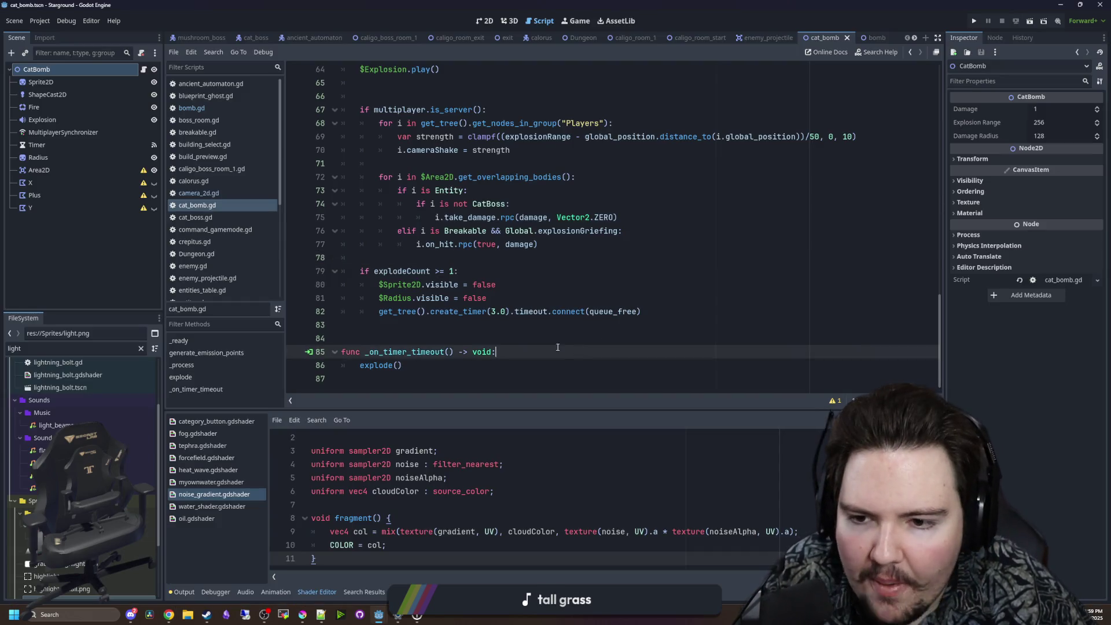
{"action": "scroll", "coordinate": [458, 318], "scroll_direction": "up", "scroll_amount": 10}
{"action": "scroll", "coordinate": [457, 317], "scroll_direction": "up", "scroll_amount": 7}
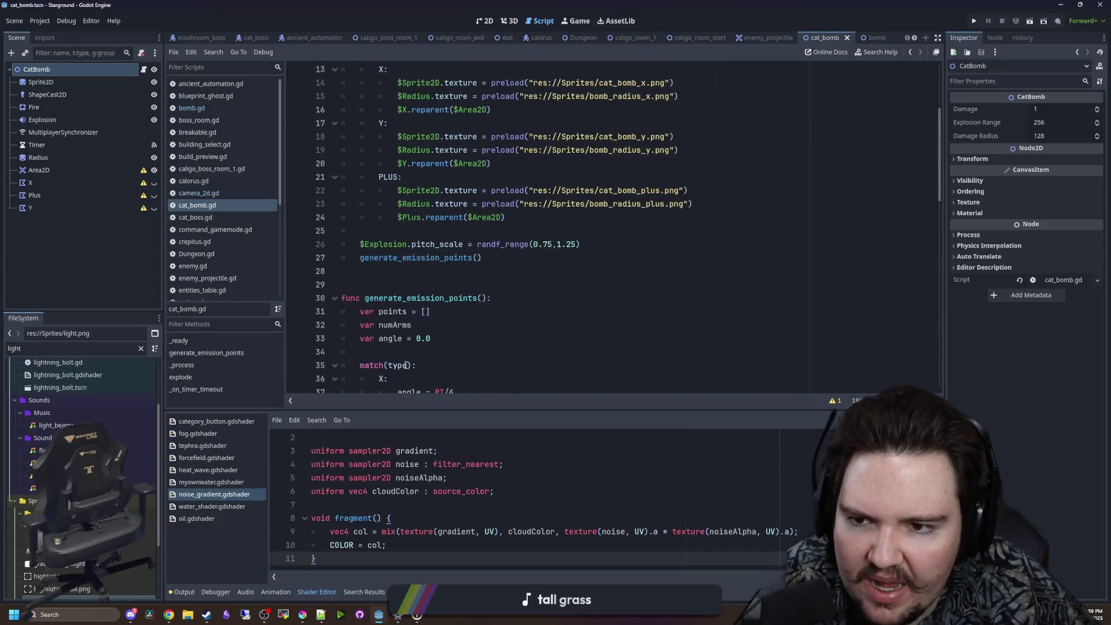
{"action": "left_click", "coordinate": [414, 304]}
{"action": "scroll", "coordinate": [414, 304], "scroll_direction": "up", "scroll_amount": 3}
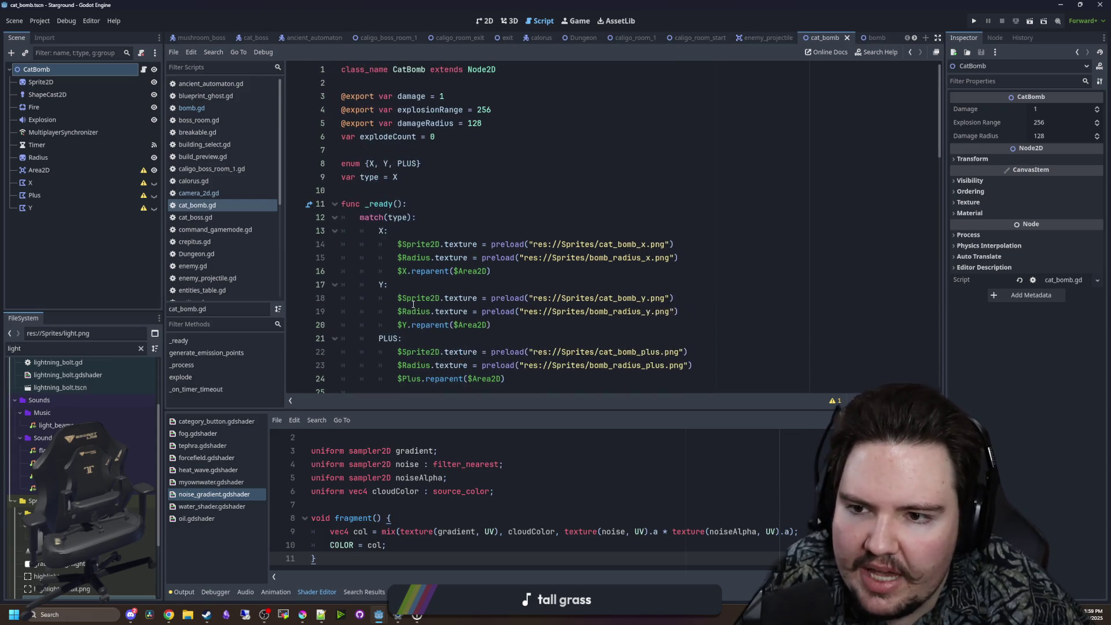
{"action": "left_click", "coordinate": [405, 190]}
{"action": "left_click", "coordinate": [404, 149]}
{"action": "key", "text": "ctrl+s"}
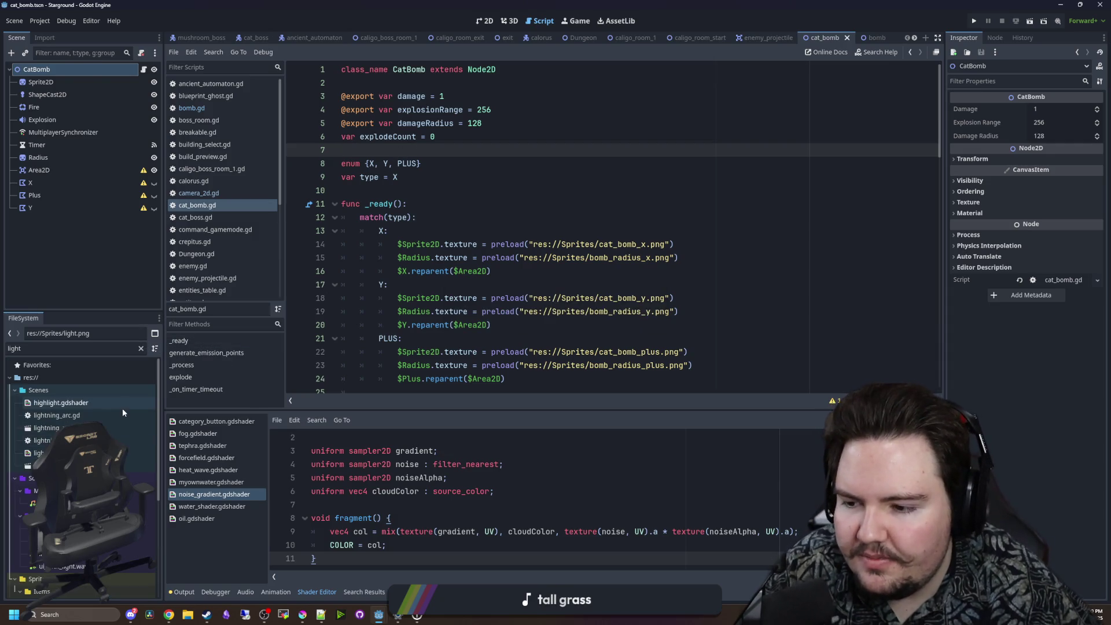
- Switch to the cat_boss scene so its CatBoss script is shown
{"action": "scroll", "coordinate": [122, 409], "scroll_direction": "down", "scroll_amount": 5}
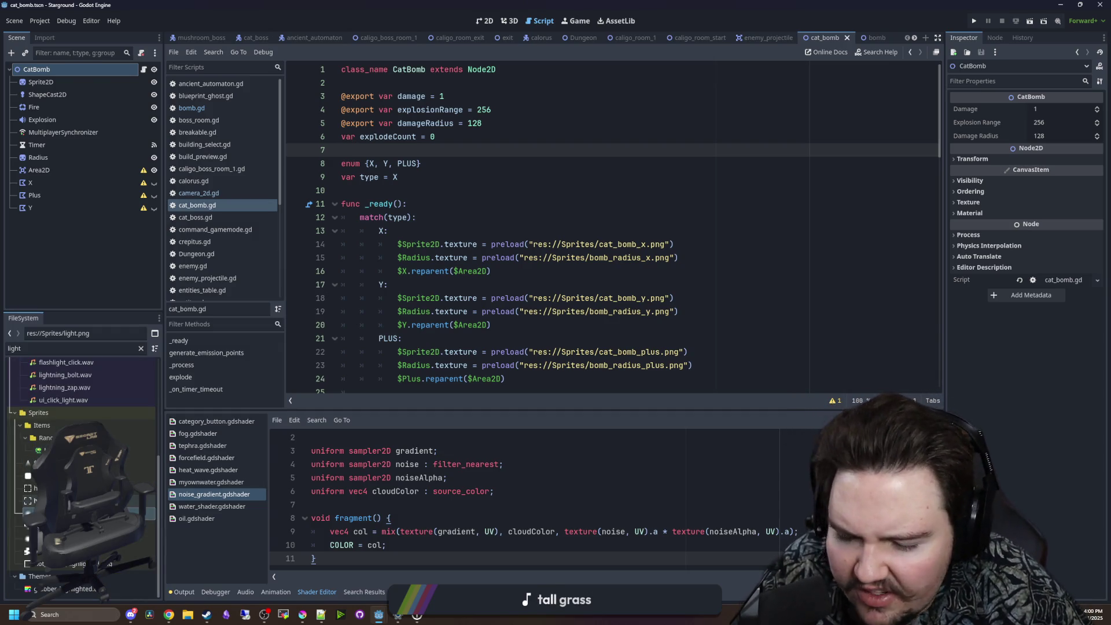
{"action": "scroll", "coordinate": [87, 463], "scroll_direction": "up", "scroll_amount": 5}
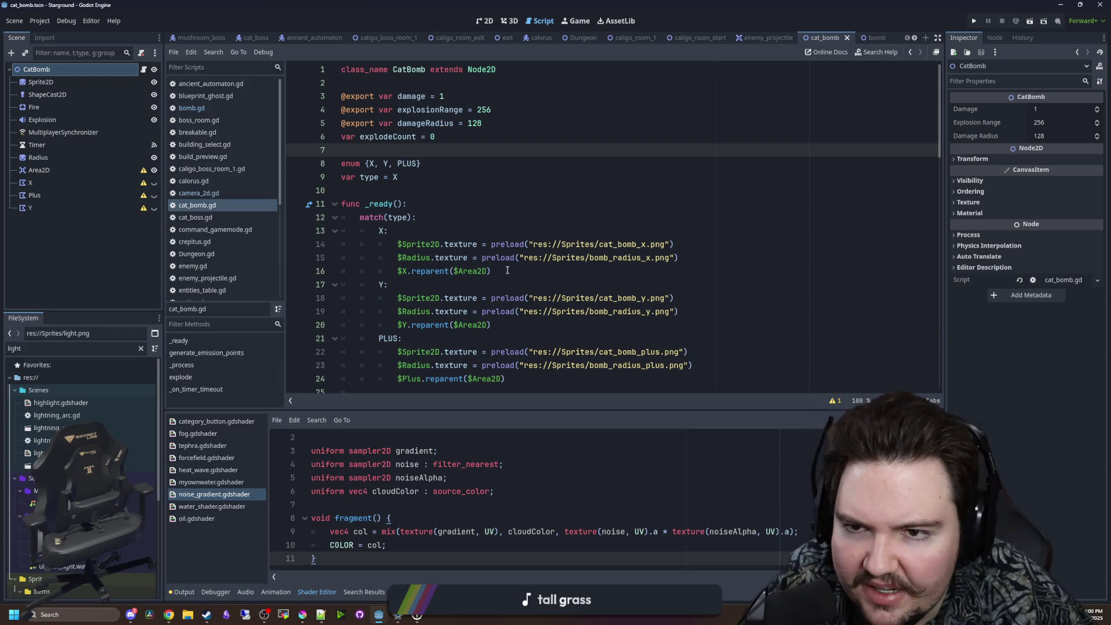
{"action": "left_click", "coordinate": [424, 230]}
{"action": "left_click", "coordinate": [424, 177]}
{"action": "left_click", "coordinate": [424, 150]}
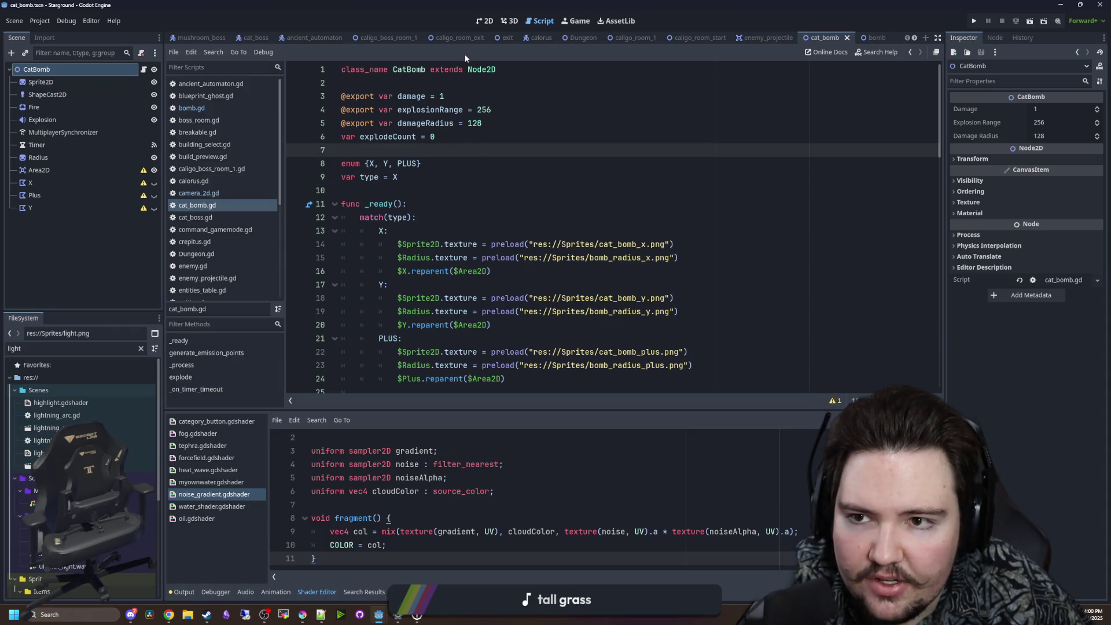
{"action": "left_click", "coordinate": [252, 38]}
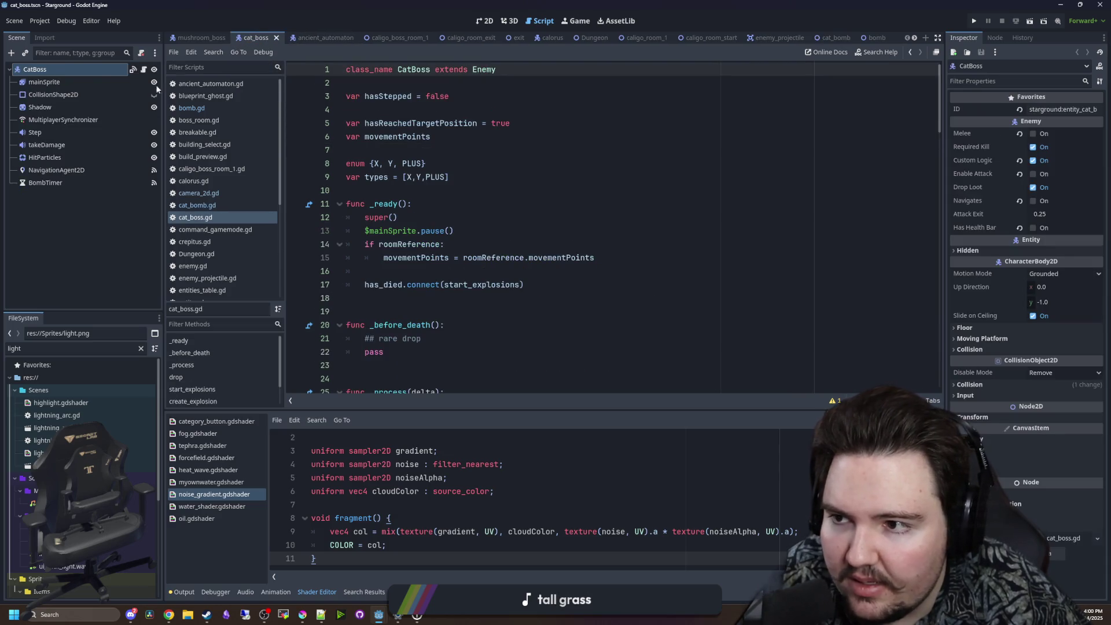
- Zoom and pan the 2D viewport to inspect the cat boss sprite
{"action": "left_click", "coordinate": [485, 21]}
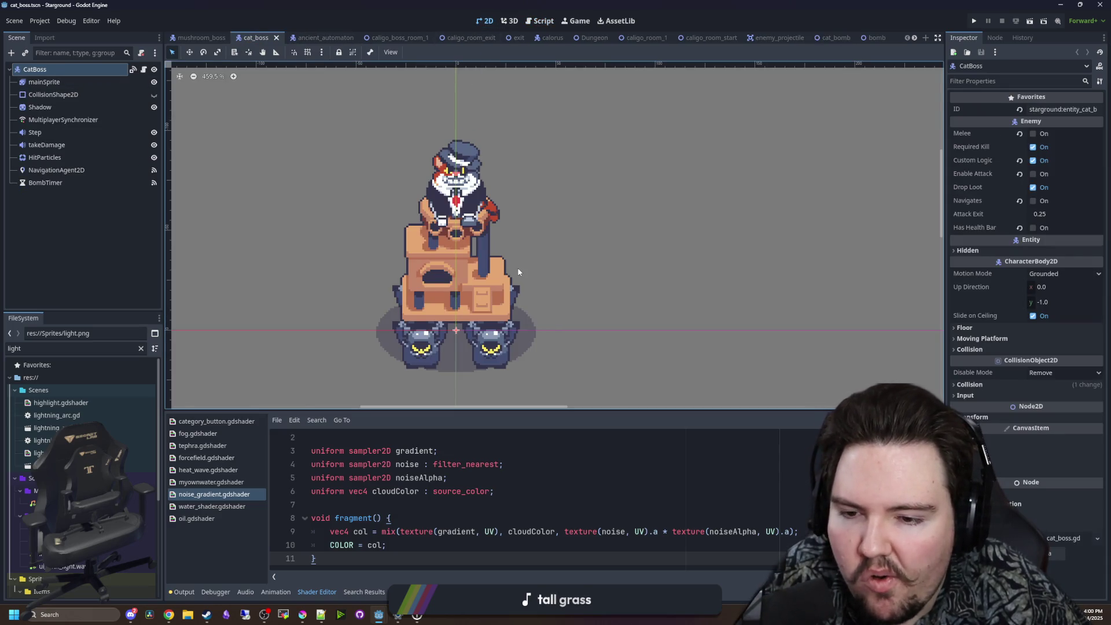
{"action": "scroll", "coordinate": [518, 271], "scroll_direction": "down", "scroll_amount": 4}
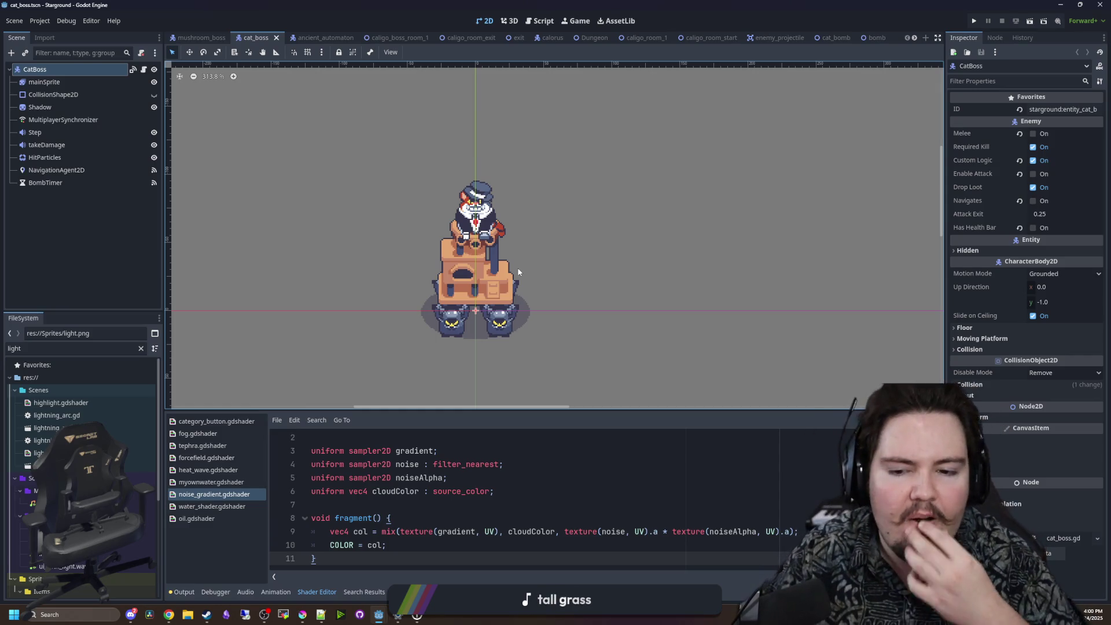
{"action": "scroll", "coordinate": [478, 268], "scroll_direction": "up", "scroll_amount": 5}
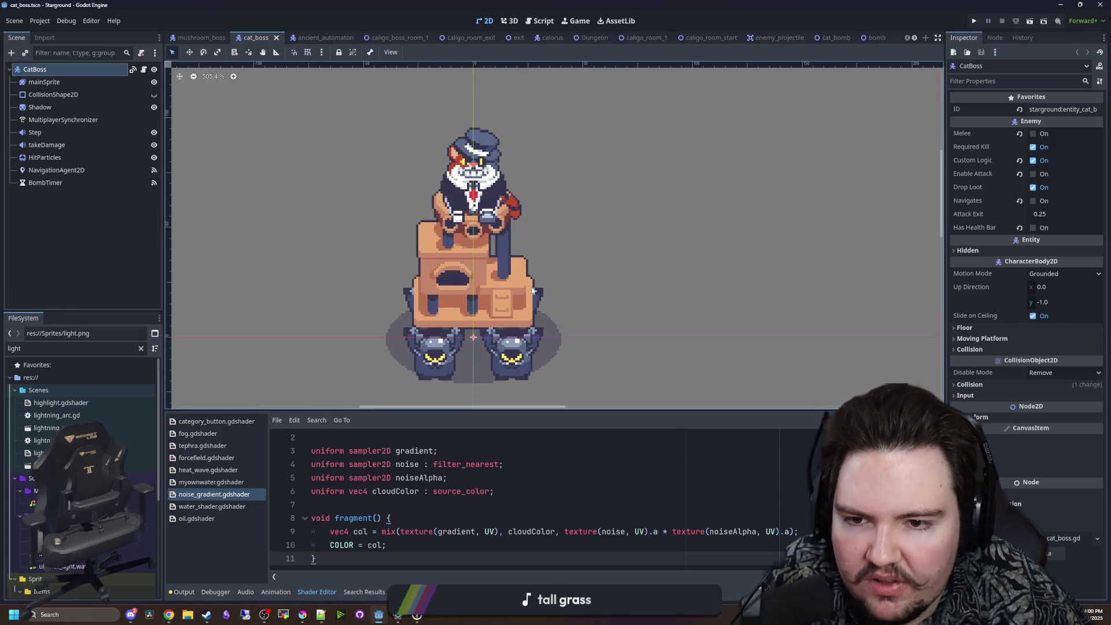
{"action": "scroll", "coordinate": [495, 321], "scroll_direction": "up", "scroll_amount": 4}
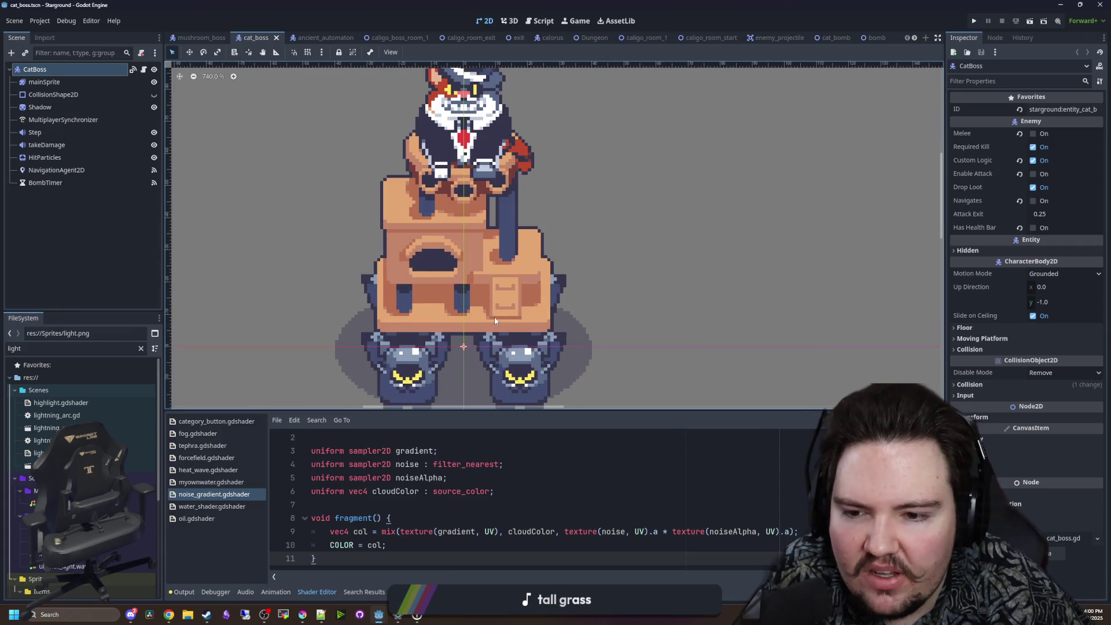
{"action": "scroll", "coordinate": [407, 389], "scroll_direction": "up", "scroll_amount": 16}
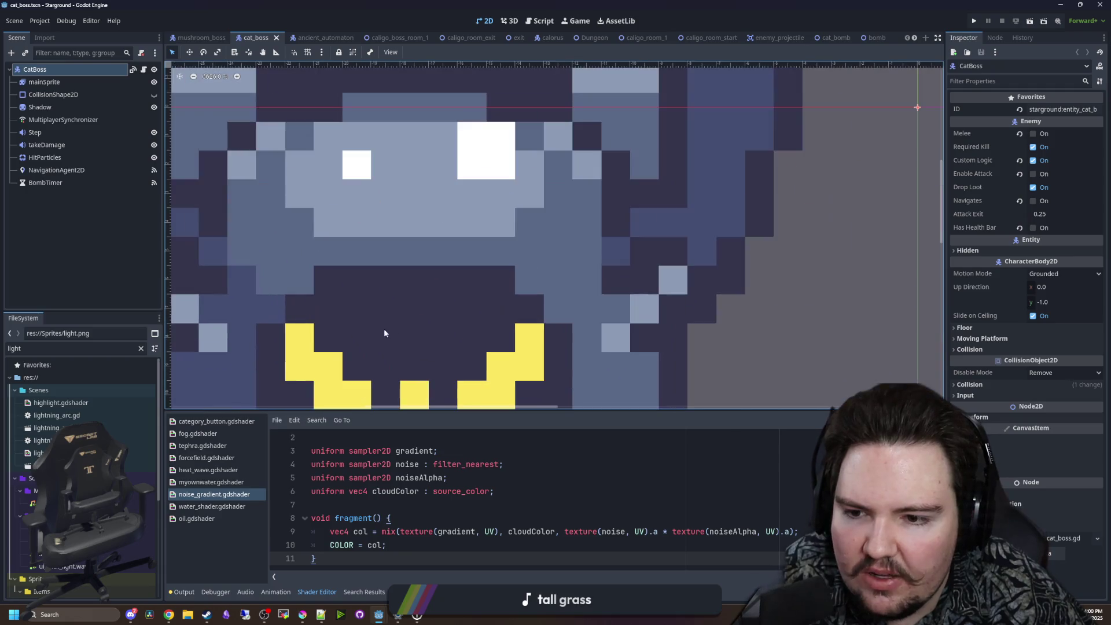
{"action": "scroll", "coordinate": [362, 309], "scroll_direction": "down", "scroll_amount": 20}
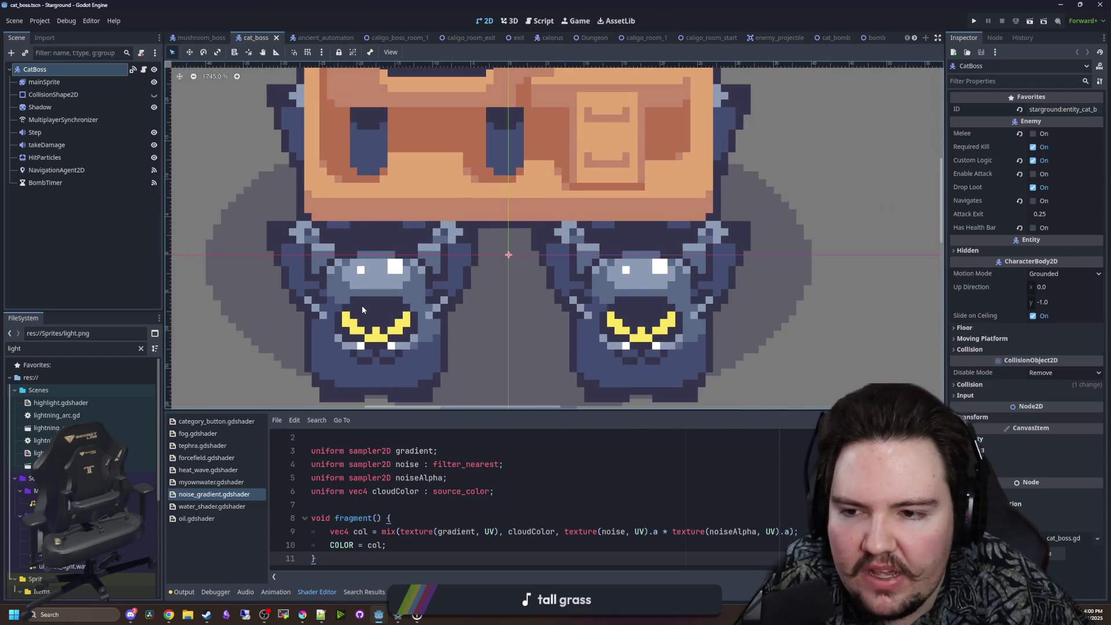
{"action": "scroll", "coordinate": [365, 307], "scroll_direction": "up", "scroll_amount": 4}
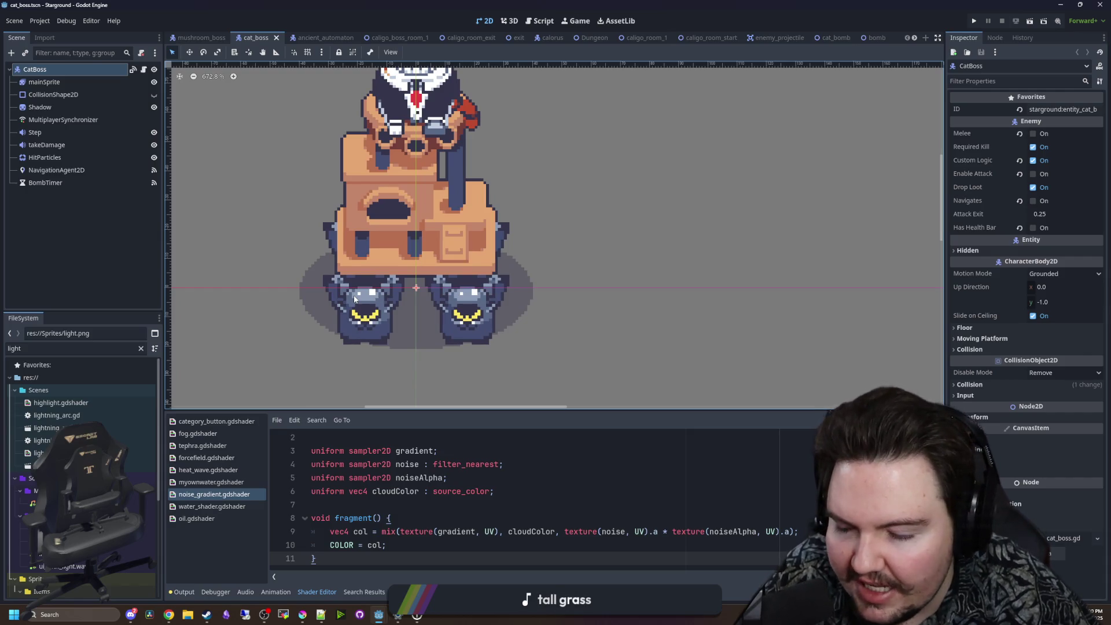
{"action": "scroll", "coordinate": [579, 324], "scroll_direction": "down", "scroll_amount": 6}
{"action": "scroll", "coordinate": [533, 168], "scroll_direction": "up", "scroll_amount": 6}
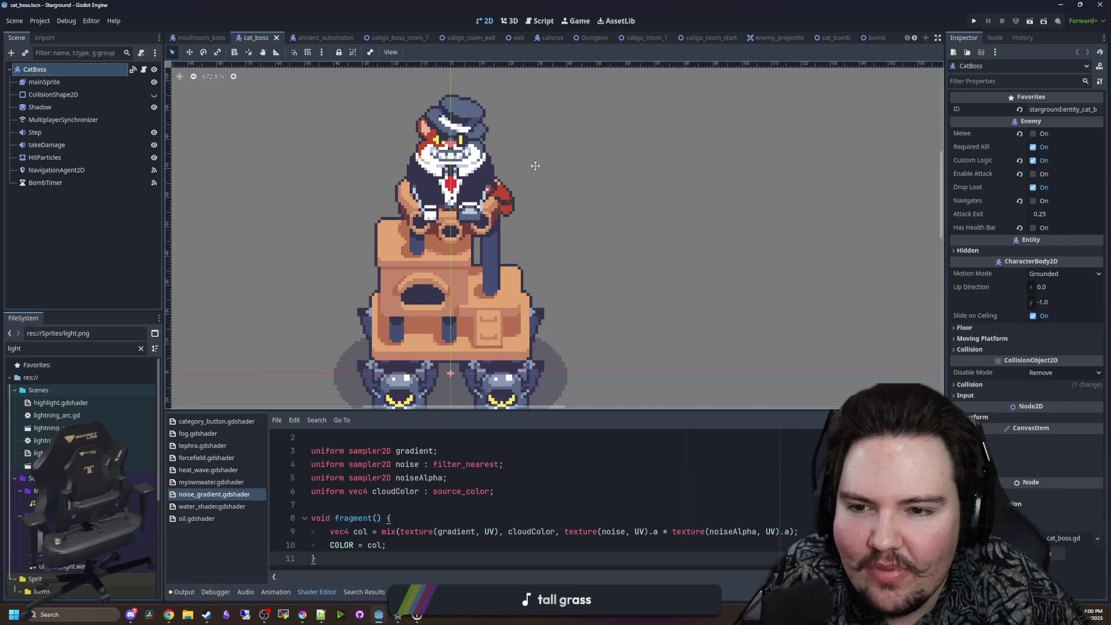
{"action": "scroll", "coordinate": [421, 245], "scroll_direction": "down", "scroll_amount": 4}
{"action": "scroll", "coordinate": [430, 212], "scroll_direction": "up", "scroll_amount": 3}
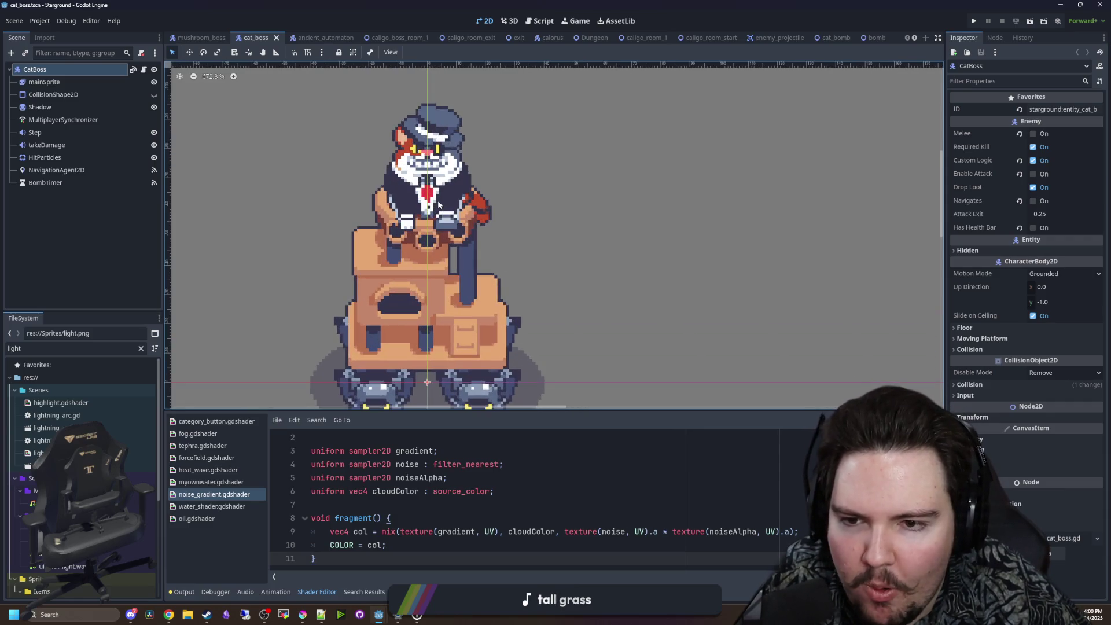
{"action": "scroll", "coordinate": [431, 212], "scroll_direction": "down", "scroll_amount": 4}
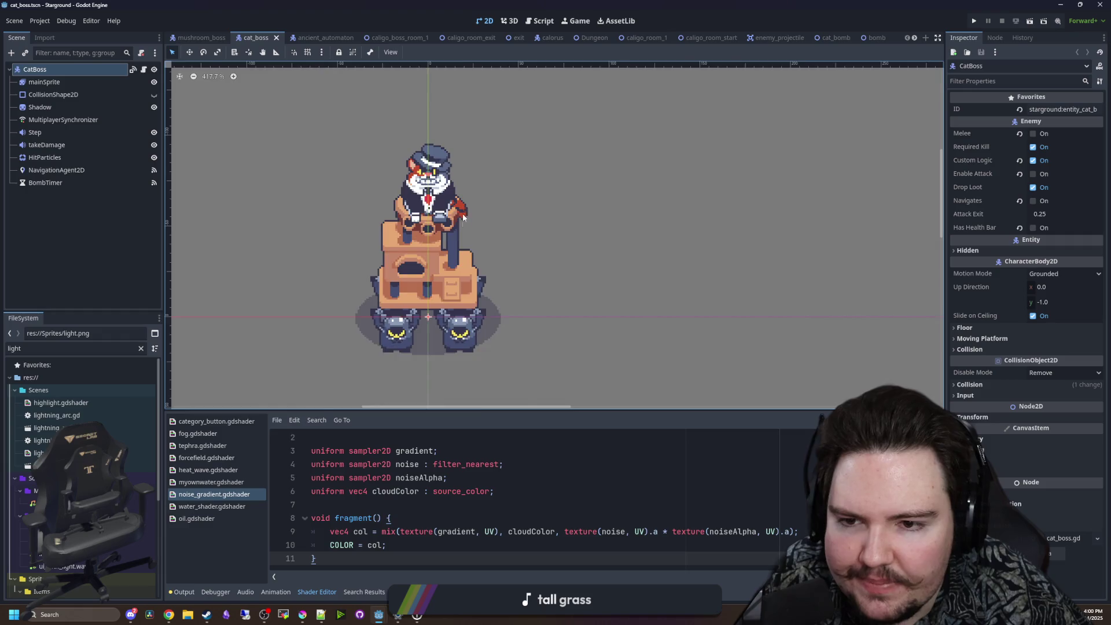
{"action": "scroll", "coordinate": [434, 243], "scroll_direction": "up", "scroll_amount": 6}
{"action": "scroll", "coordinate": [430, 231], "scroll_direction": "down", "scroll_amount": 8}
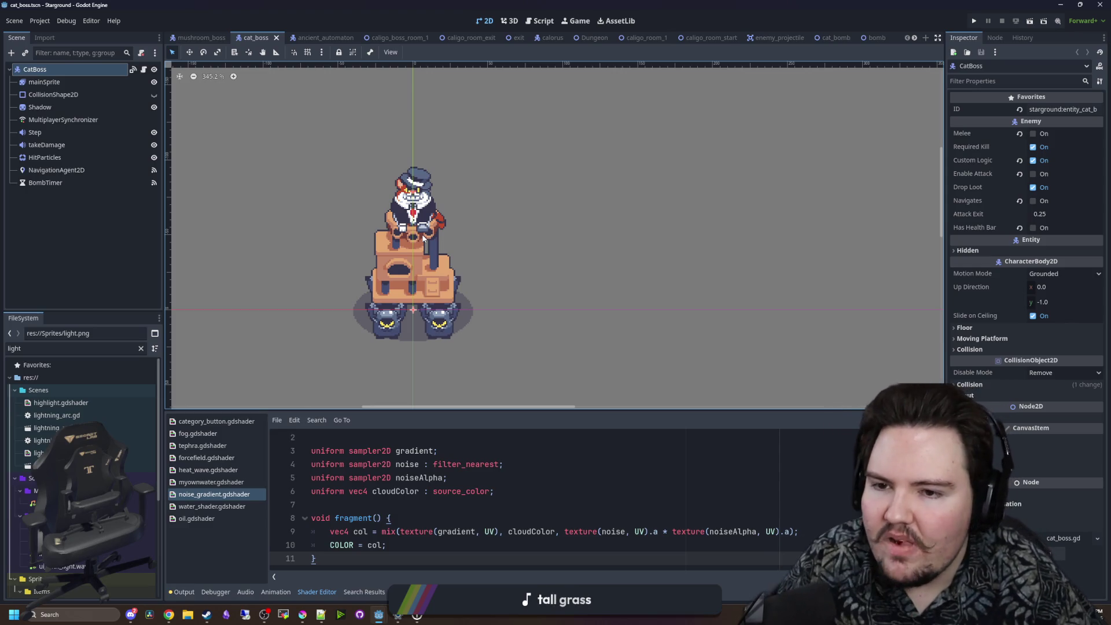
{"action": "scroll", "coordinate": [393, 197], "scroll_direction": "up", "scroll_amount": 10}
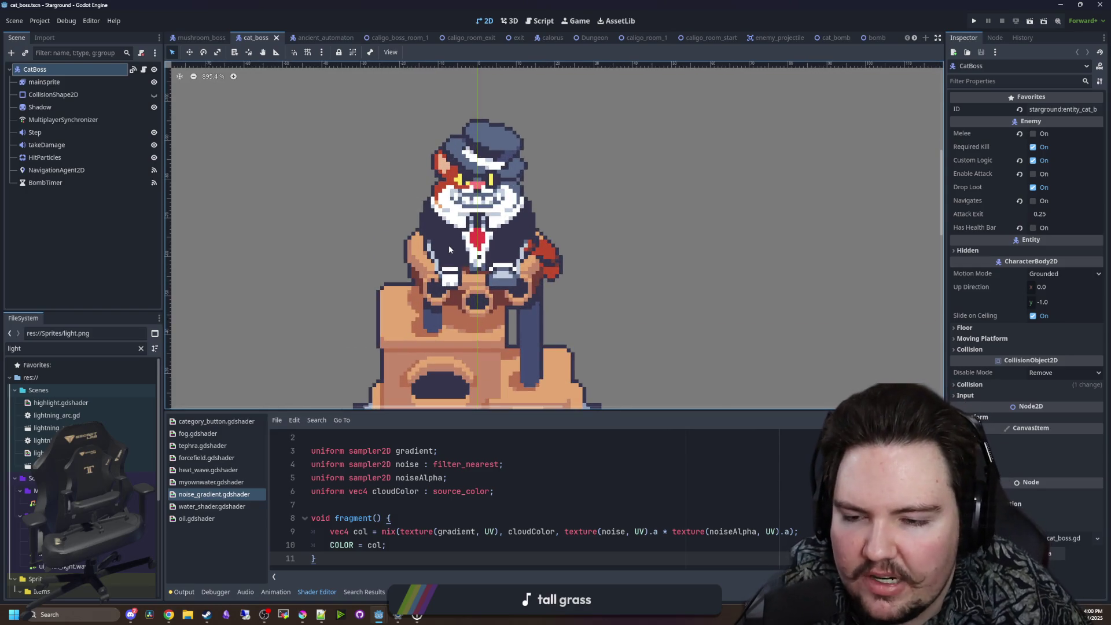
{"action": "left_click_drag", "start_coordinate": [461, 229], "coordinate": [432, 226]}
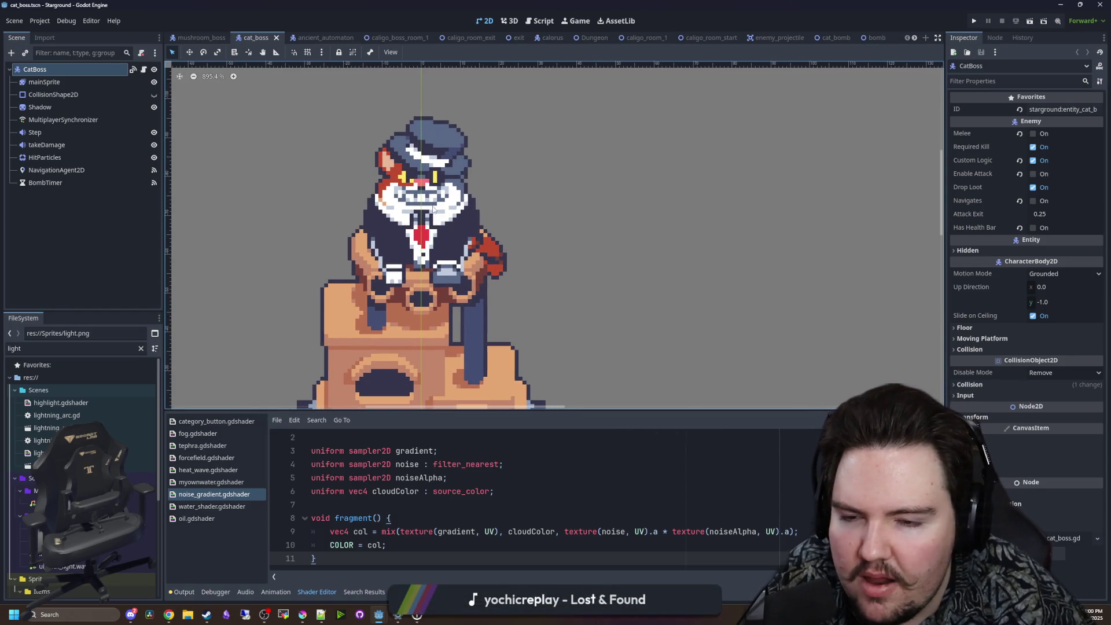
{"action": "scroll", "coordinate": [406, 220], "scroll_direction": "down", "scroll_amount": 11}
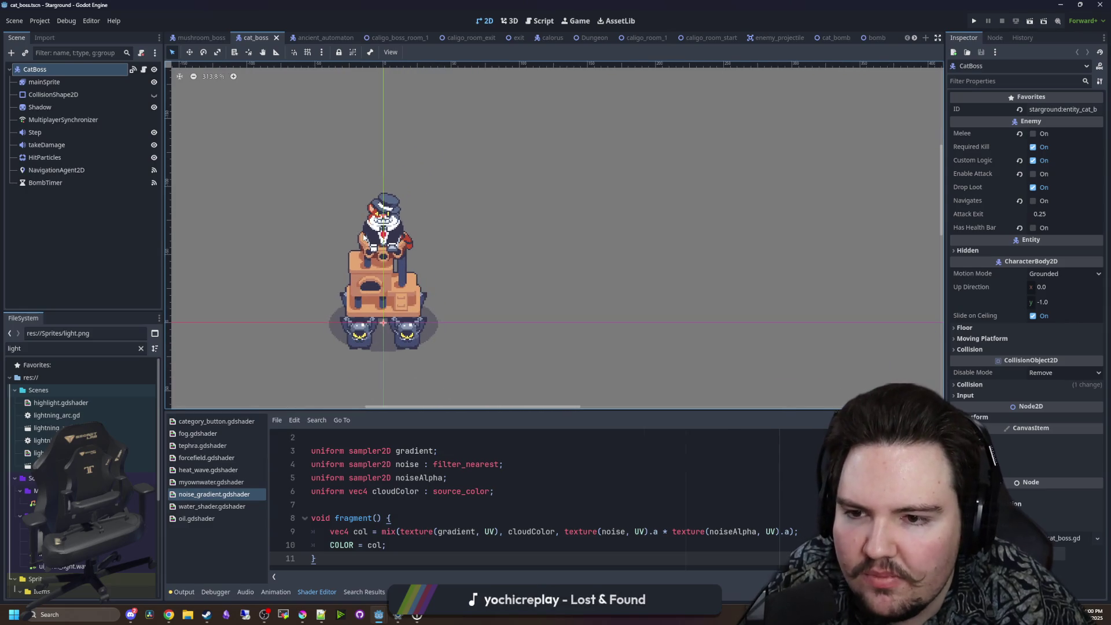
{"action": "scroll", "coordinate": [407, 220], "scroll_direction": "up", "scroll_amount": 16}
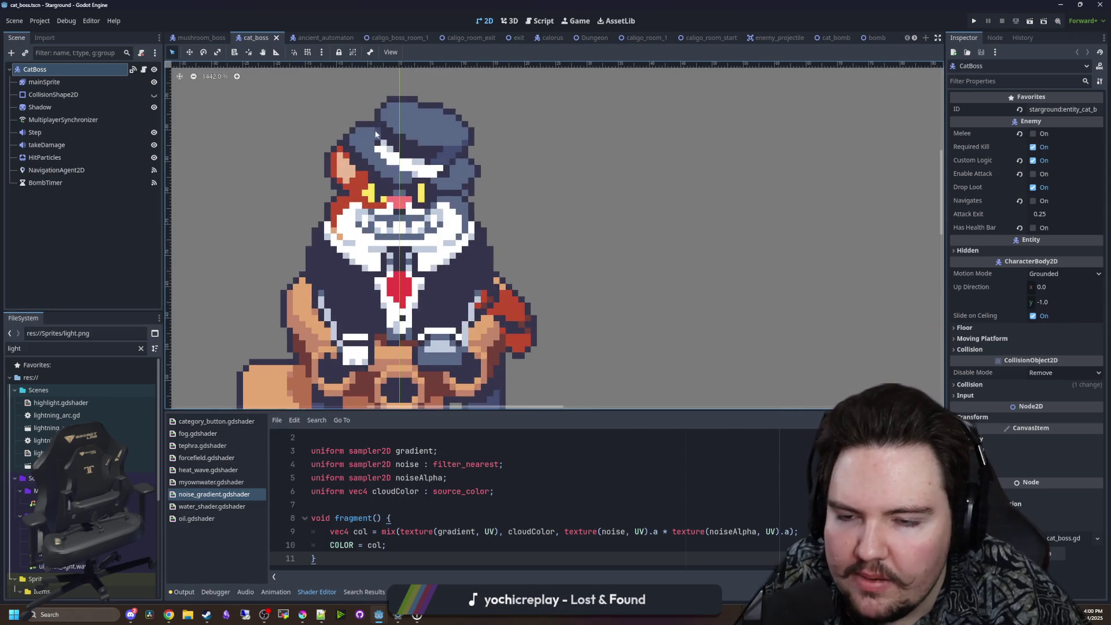
{"action": "scroll", "coordinate": [380, 174], "scroll_direction": "down", "scroll_amount": 15}
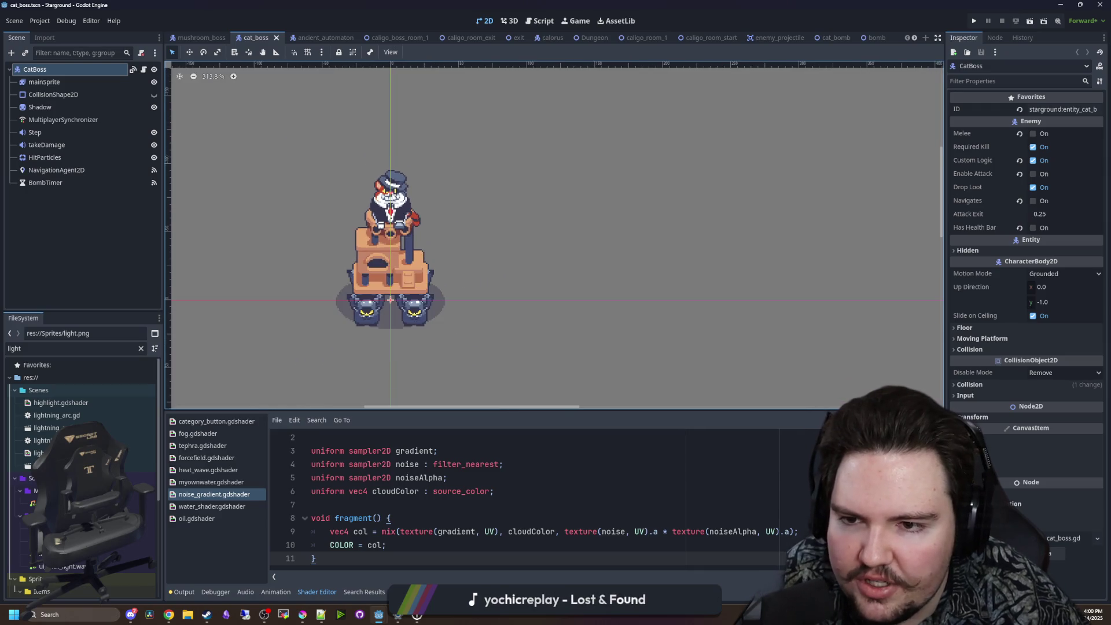
{"action": "scroll", "coordinate": [388, 197], "scroll_direction": "up", "scroll_amount": 18}
{"action": "scroll", "coordinate": [389, 200], "scroll_direction": "up", "scroll_amount": 6}
{"action": "scroll", "coordinate": [389, 294], "scroll_direction": "down", "scroll_amount": 13}
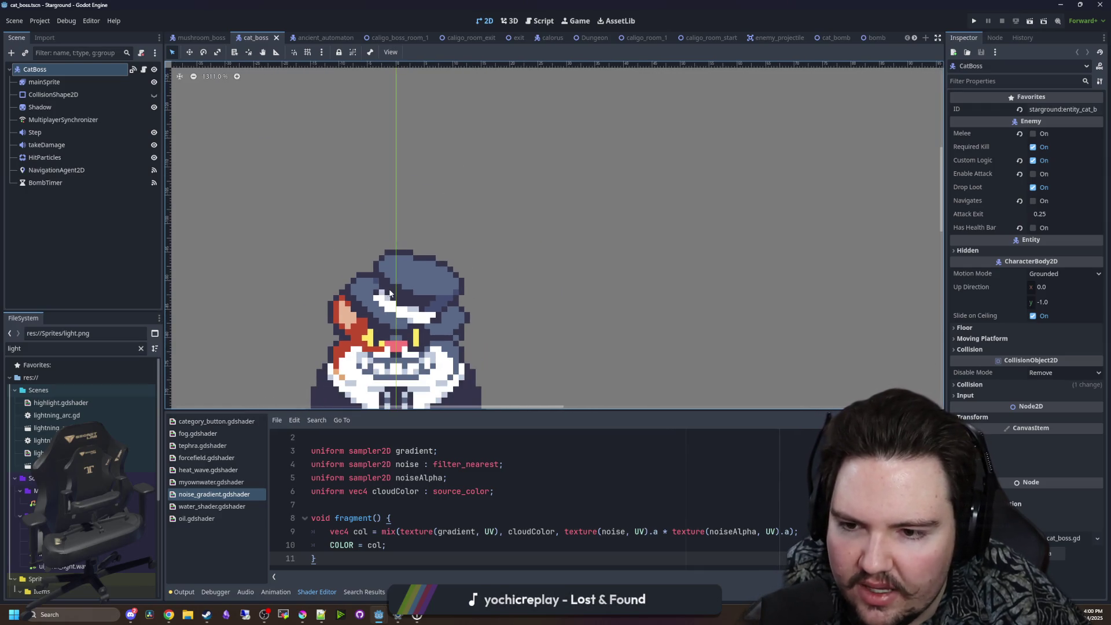
{"action": "scroll", "coordinate": [390, 294], "scroll_direction": "down", "scroll_amount": 13}
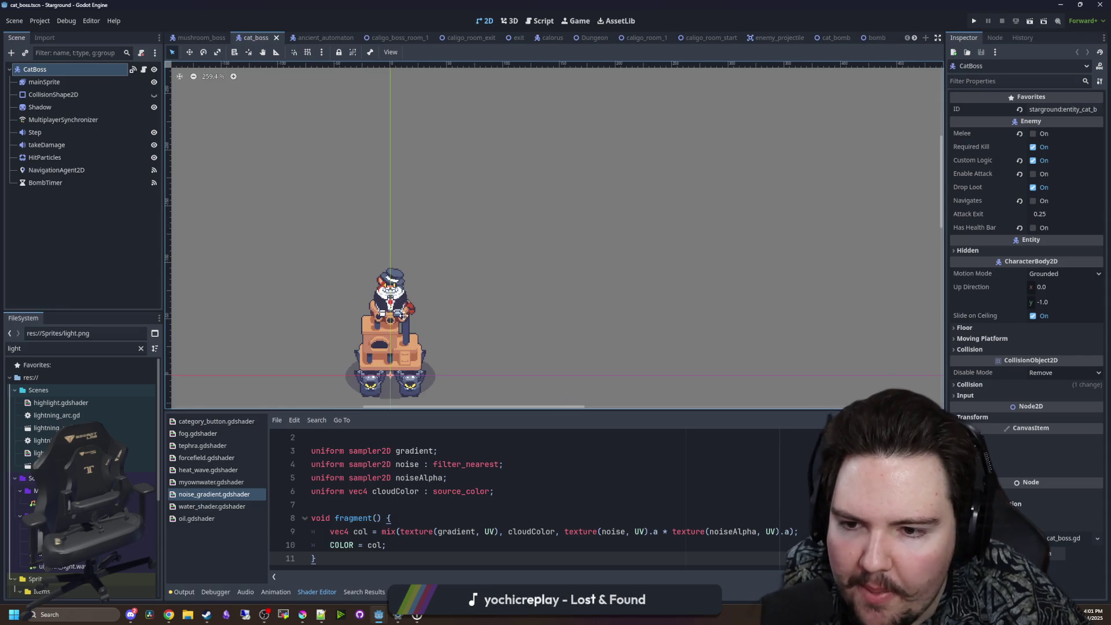
{"action": "scroll", "coordinate": [405, 234], "scroll_direction": "up", "scroll_amount": 3}
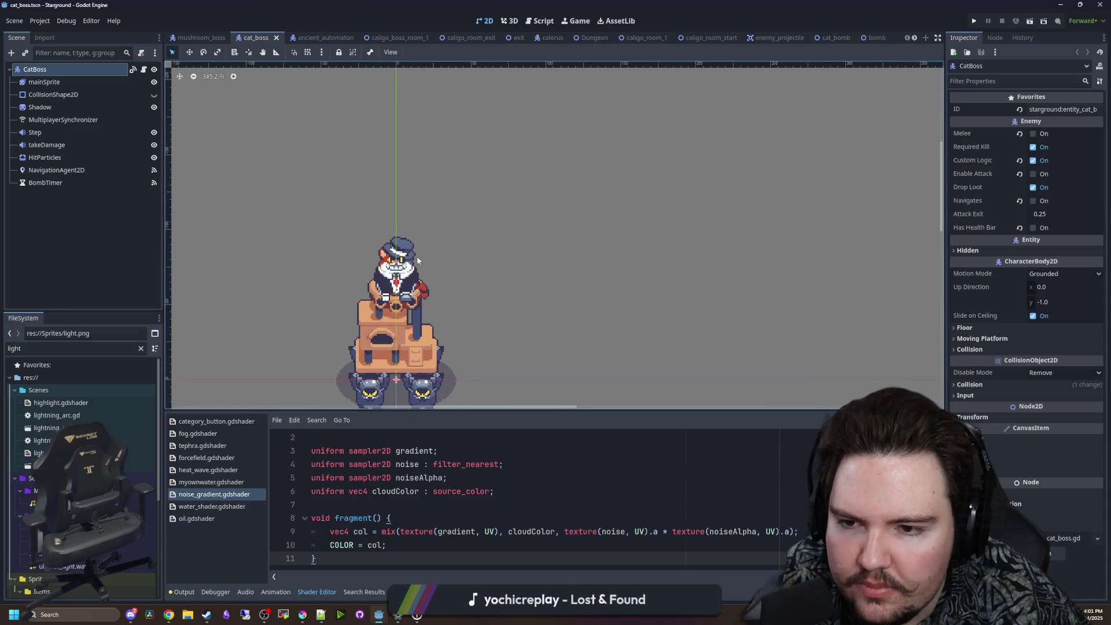
{"action": "scroll", "coordinate": [470, 261], "scroll_direction": "up", "scroll_amount": 3}
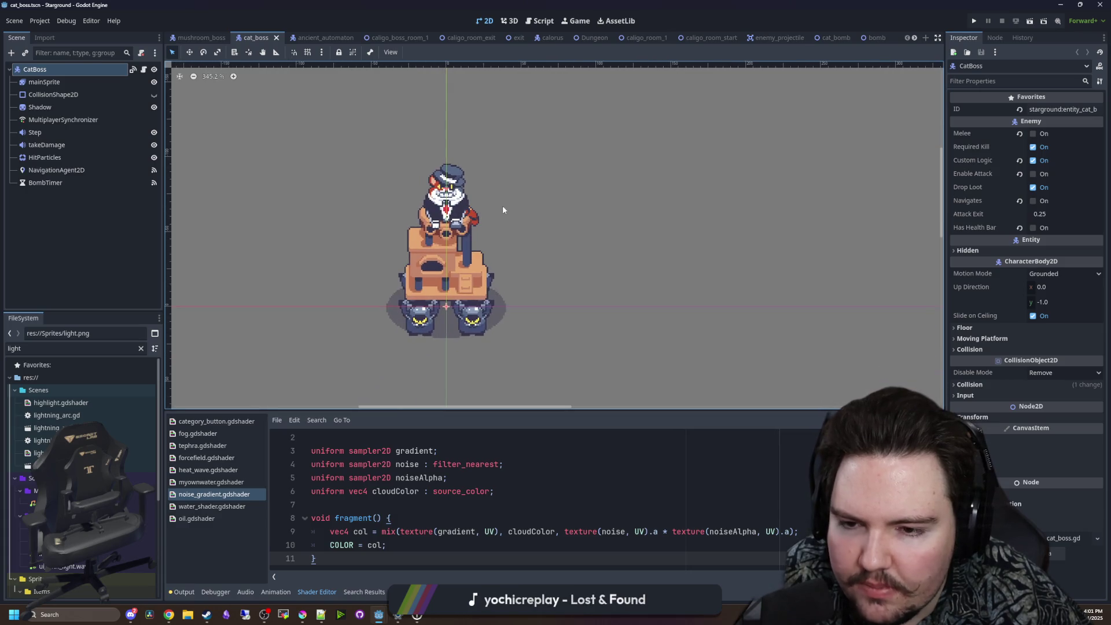
{"action": "mouse_move", "coordinate": [501, 246]}
{"action": "left_mouse_down"}
{"action": "mouse_move", "coordinate": [575, 236]}
{"action": "mouse_move", "coordinate": [531, 259]}
{"action": "mouse_move", "coordinate": [561, 235]}
{"action": "mouse_move", "coordinate": [556, 204]}
{"action": "mouse_move", "coordinate": [543, 219]}
{"action": "left_mouse_up"}
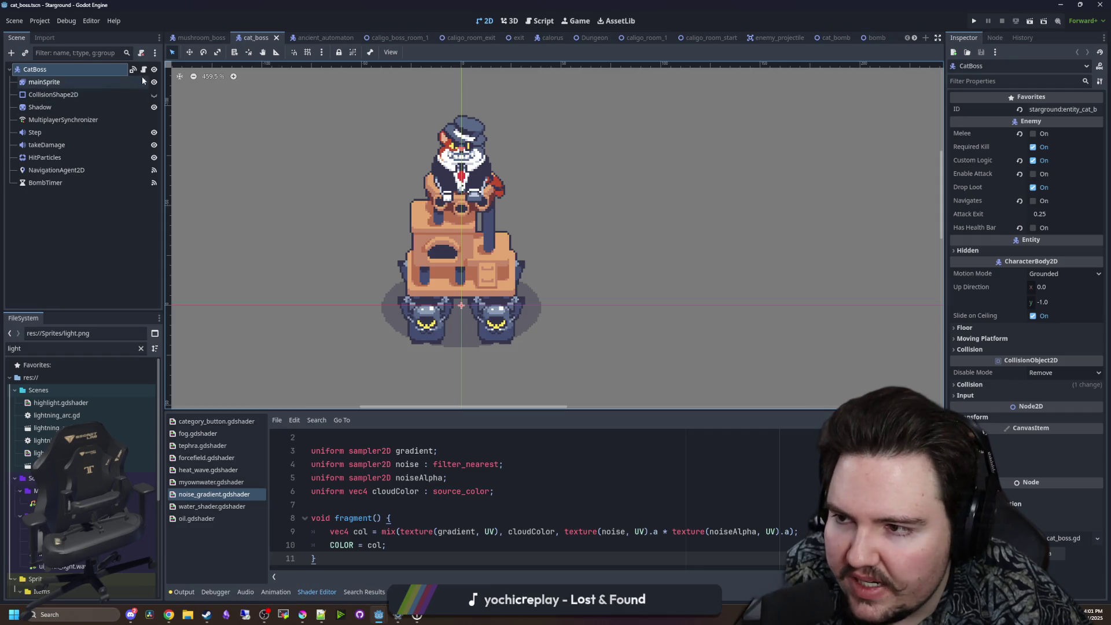
- Bring up cat_boss.gd in the script editor and save the cat_boss scene
{"action": "left_click", "coordinate": [144, 70]}
{"action": "left_click", "coordinate": [450, 197]}
{"action": "key", "text": "ctrl+s"}
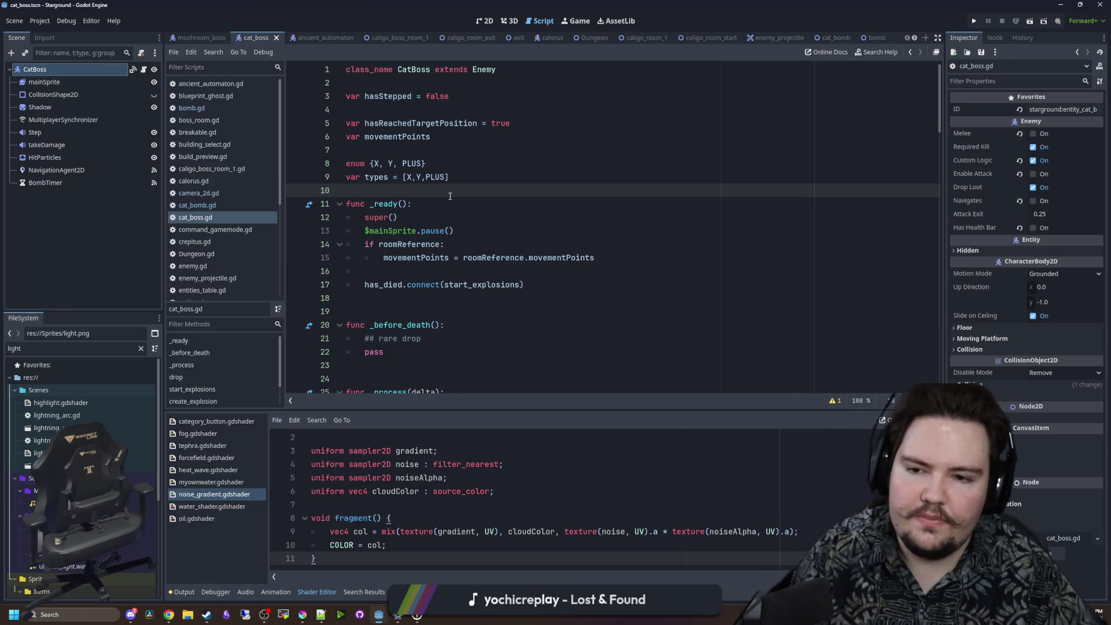
{"action": "scroll", "coordinate": [377, 144], "scroll_direction": "down", "scroll_amount": 7}
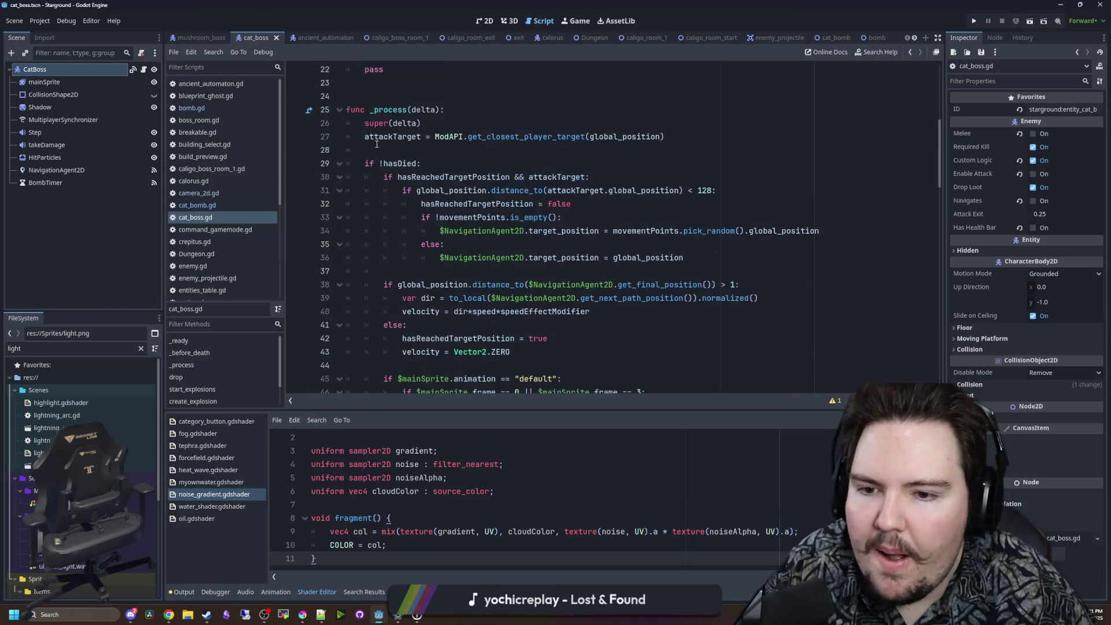
{"action": "scroll", "coordinate": [377, 144], "scroll_direction": "down", "scroll_amount": 19}
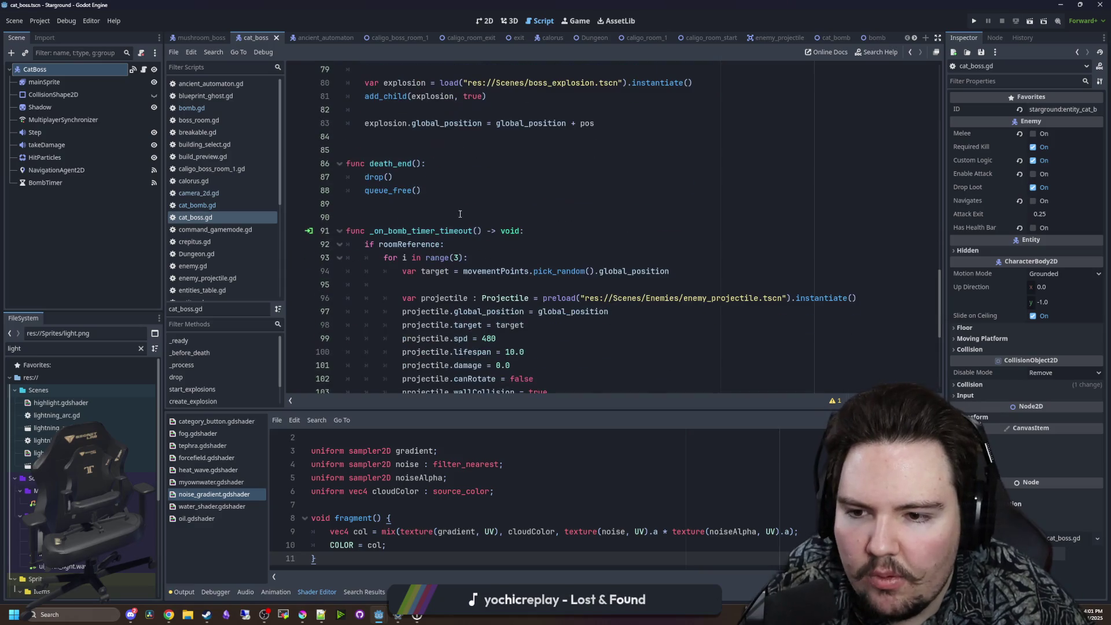
{"action": "scroll", "coordinate": [462, 248], "scroll_direction": "down", "scroll_amount": 3}
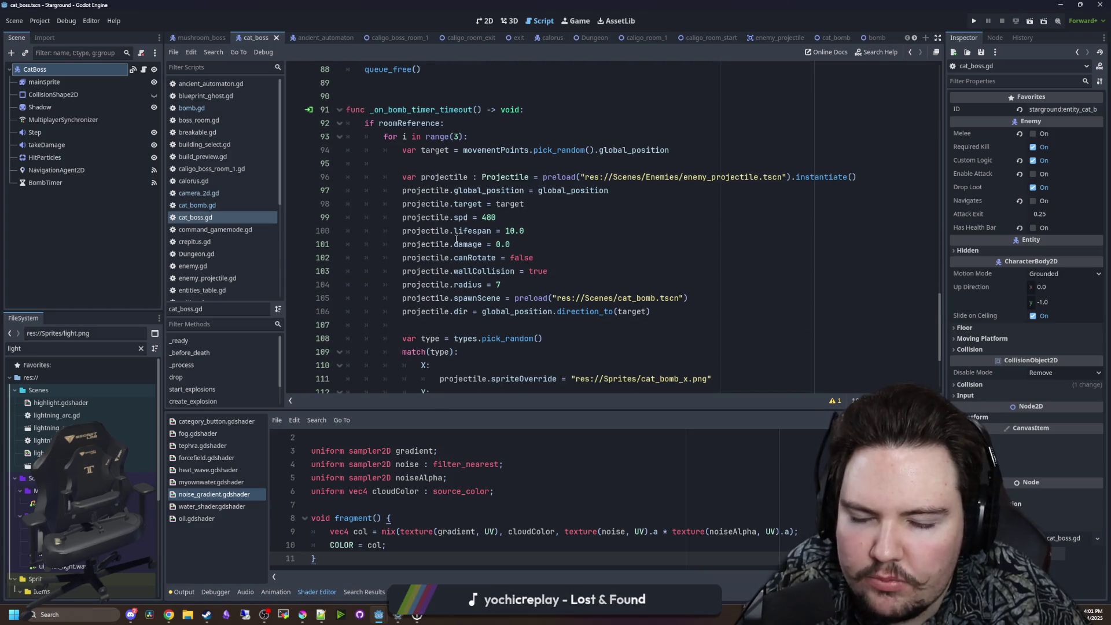
{"action": "scroll", "coordinate": [518, 168], "scroll_direction": "down", "scroll_amount": 3}
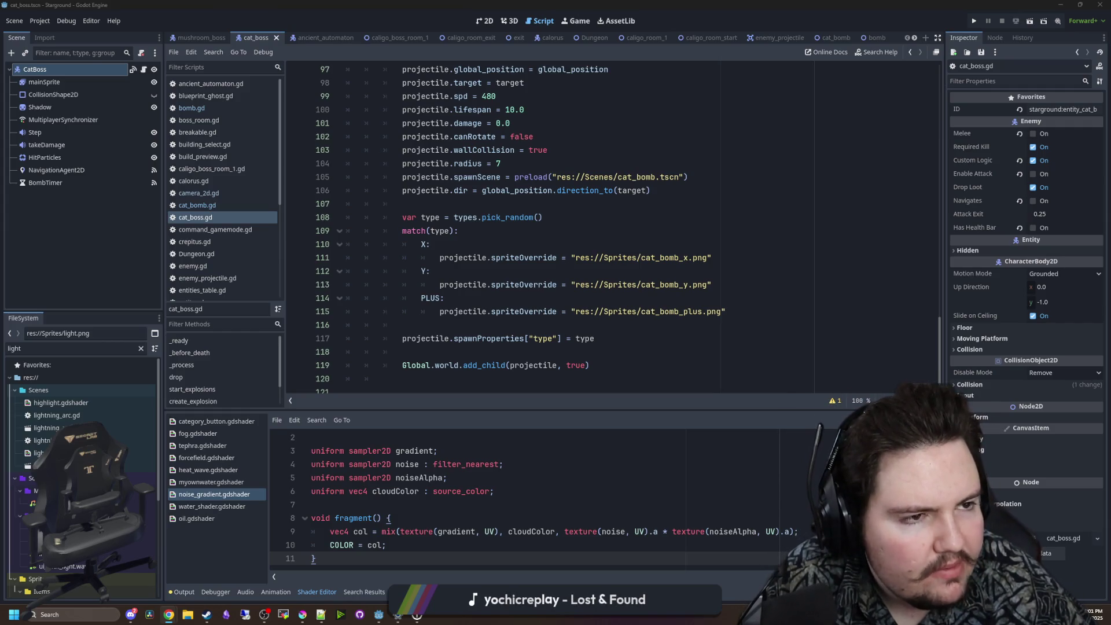
{"action": "left_click", "coordinate": [527, 230]}
{"action": "scroll", "coordinate": [513, 283], "scroll_direction": "up", "scroll_amount": 3}
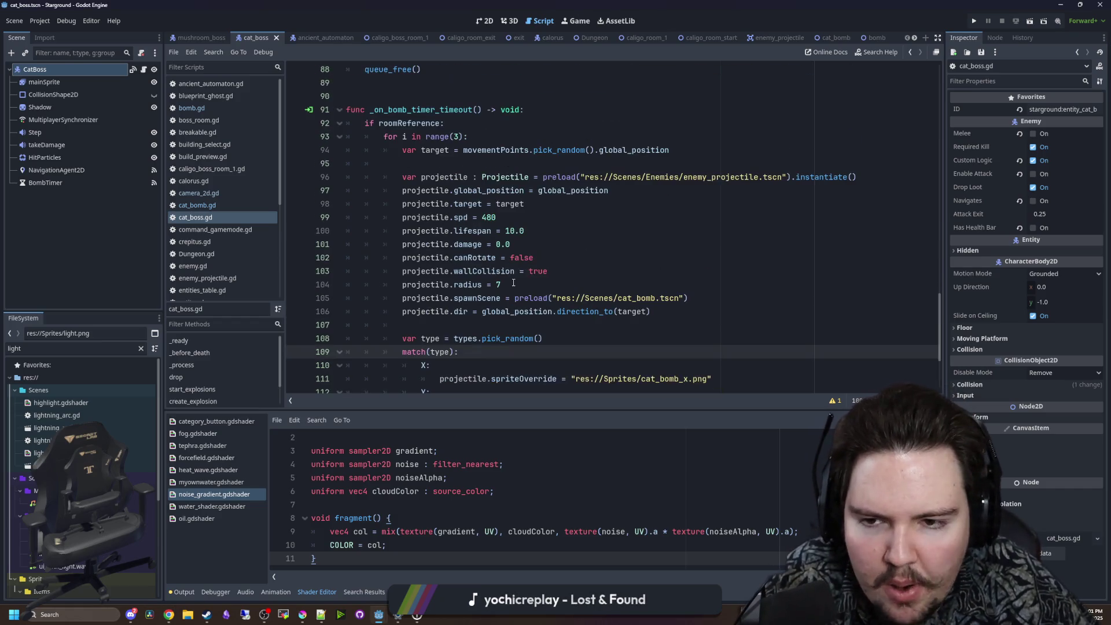
{"action": "key", "text": "alt+Tab"}
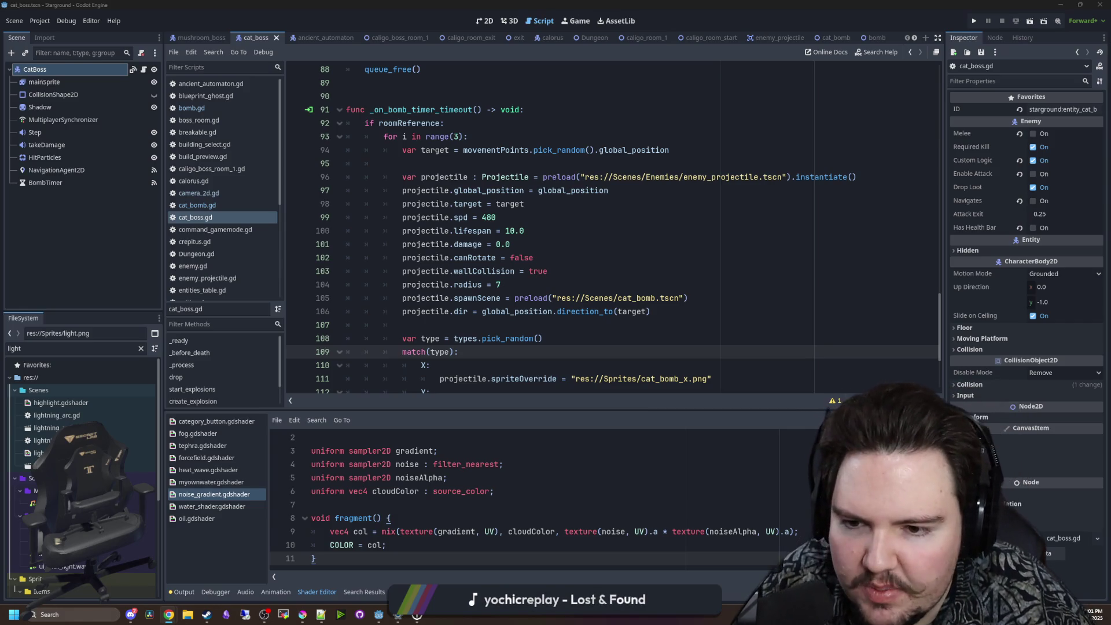
{"action": "left_click", "coordinate": [585, 315]}
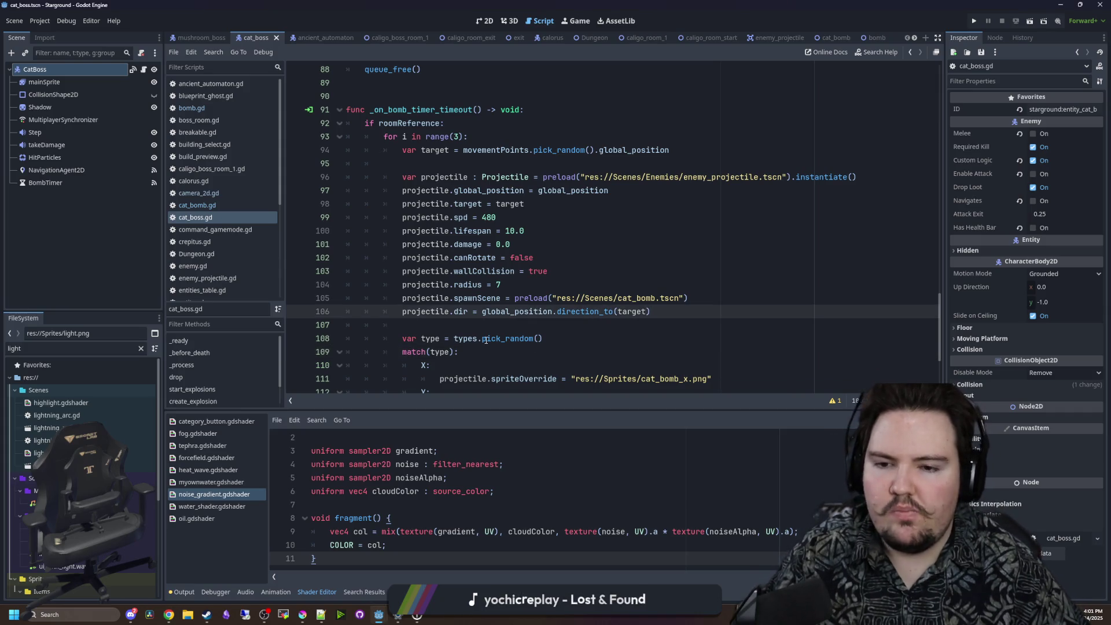
{"action": "left_click", "coordinate": [489, 321]}
{"action": "key", "text": "ctrl+s"}
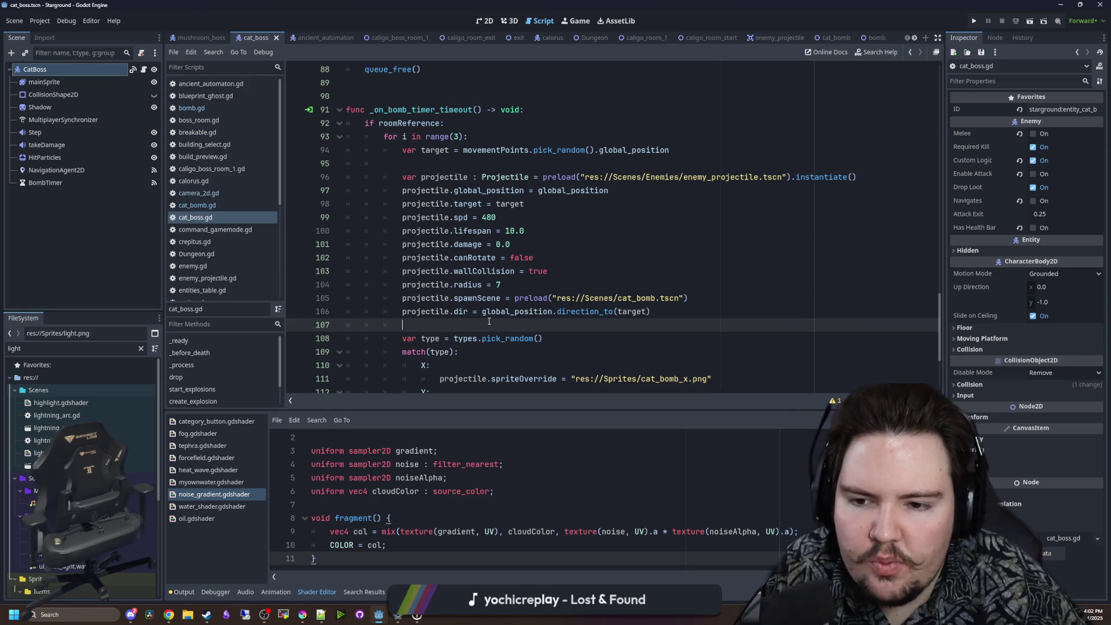
{"action": "scroll", "coordinate": [489, 321], "scroll_direction": "down", "scroll_amount": 3}
{"action": "scroll", "coordinate": [503, 252], "scroll_direction": "up", "scroll_amount": 6}
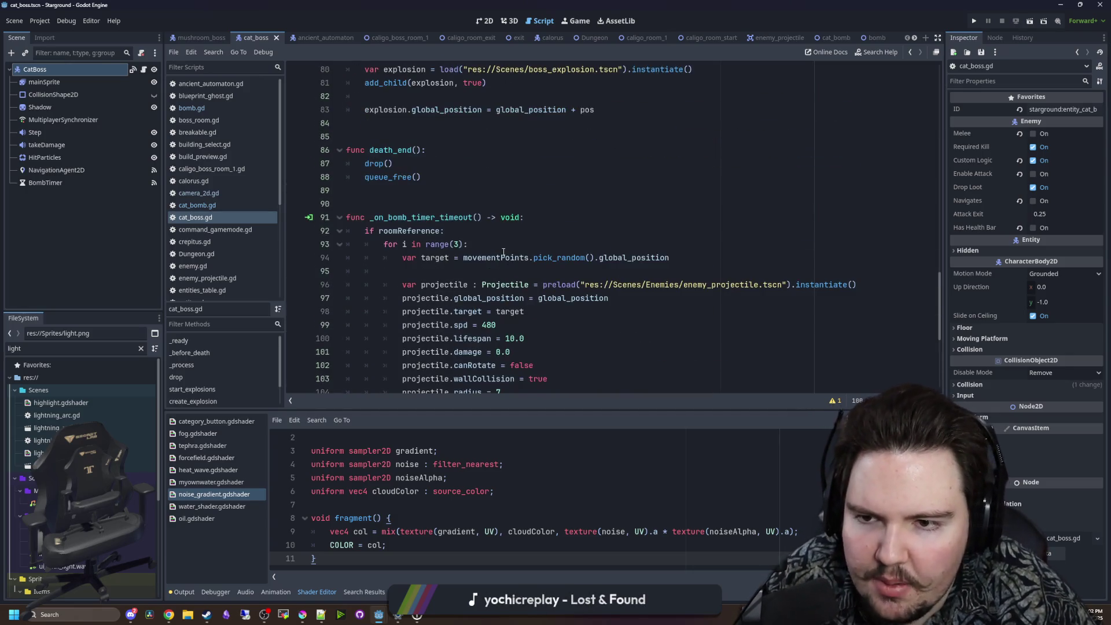
{"action": "scroll", "coordinate": [421, 257], "scroll_direction": "up", "scroll_amount": 6}
{"action": "scroll", "coordinate": [391, 171], "scroll_direction": "down", "scroll_amount": 7}
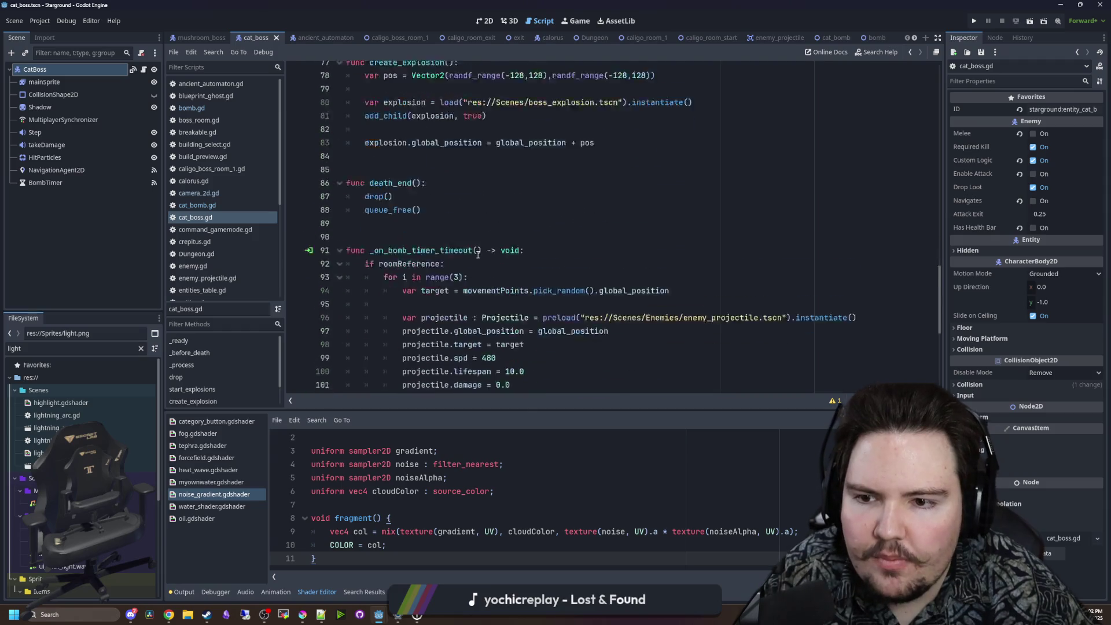
{"action": "scroll", "coordinate": [394, 261], "scroll_direction": "down", "scroll_amount": 5}
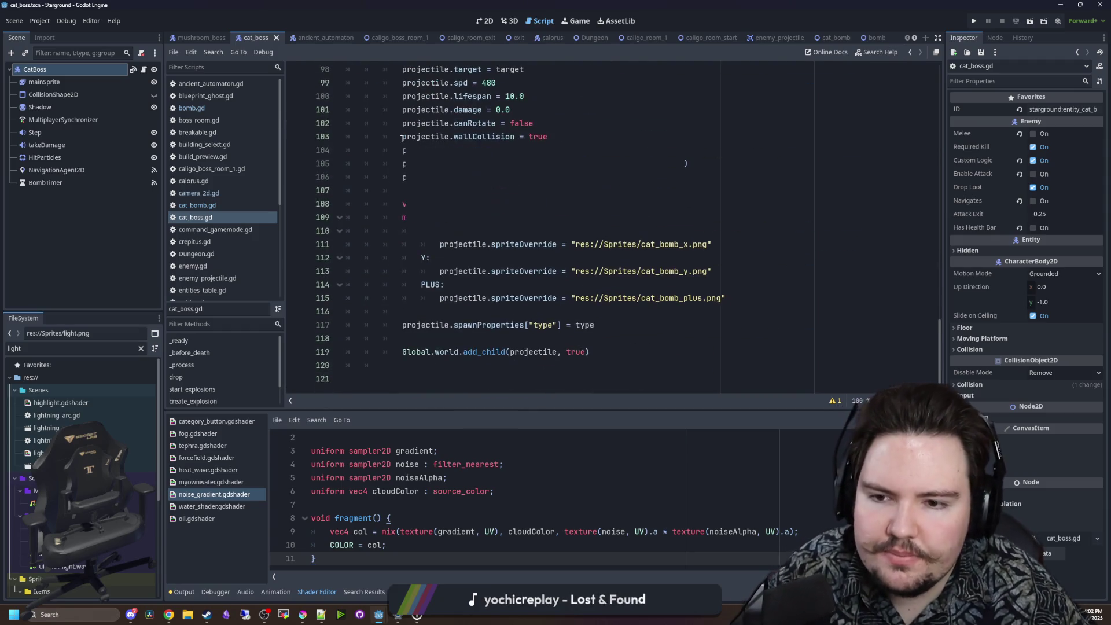
{"action": "left_click", "coordinate": [397, 363]}
- Declare a new spawn_enemies() function after line 119 with an indented body line
{"action": "key", "text": "Return"}
{"action": "key", "text": "Return"}
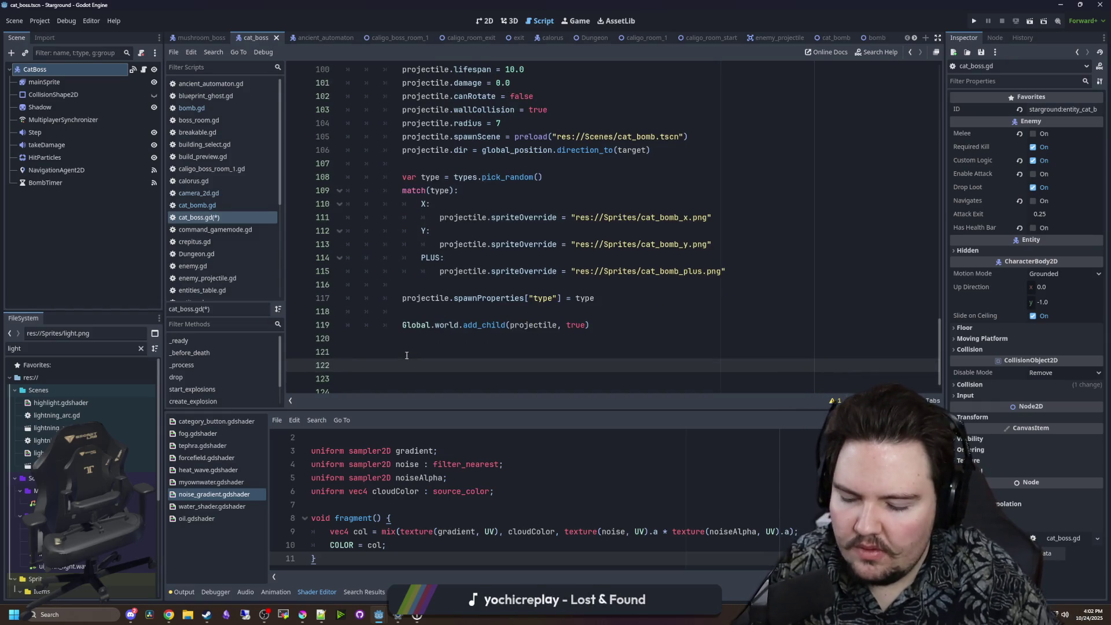
{"action": "type", "text": "func spawn_e"}
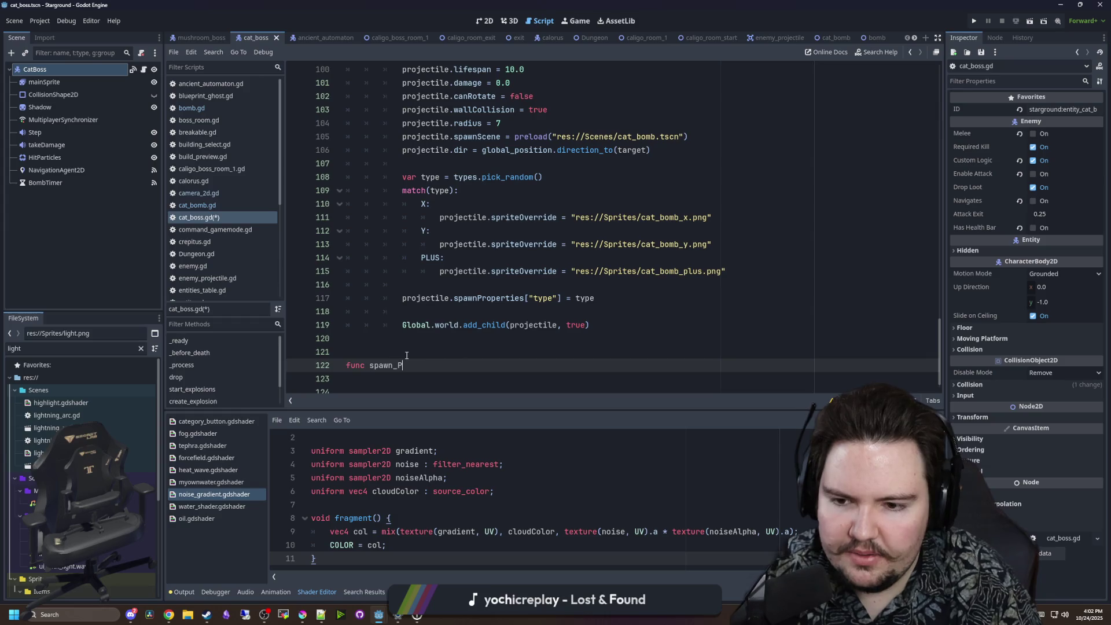
{"action": "type", "text": "nemies():"}
{"action": "key", "text": "Return"}
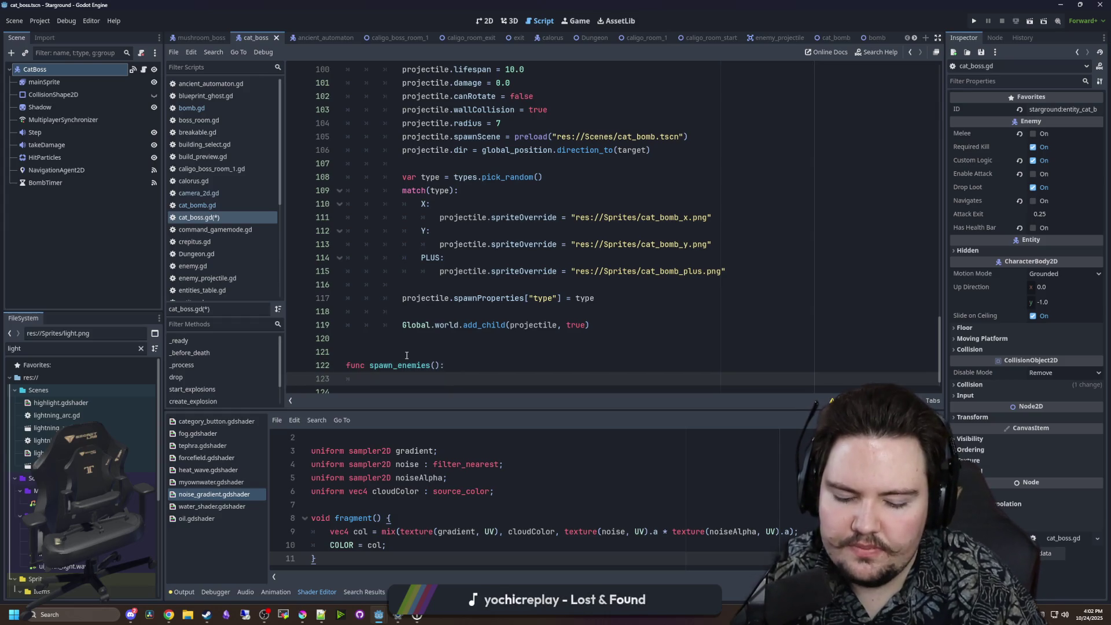
- Give spawn_enemies a pass placeholder body
{"action": "type", "text": "pass"}
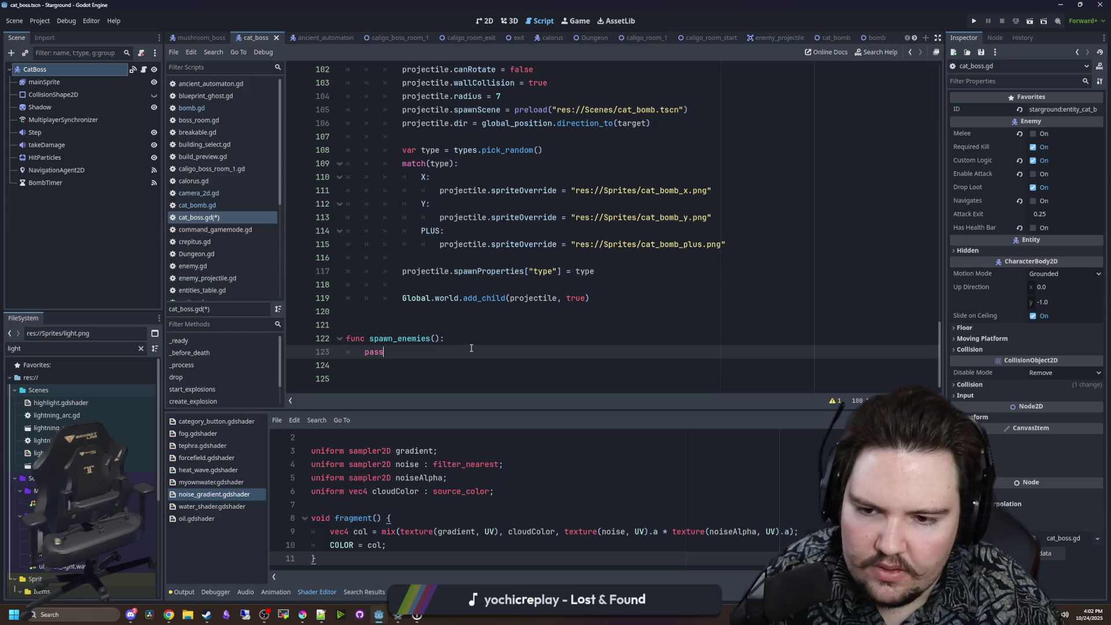
{"action": "key", "text": "Up"}
{"action": "key", "text": "End"}
- Declare an empty minionIDs = [] array below the types list, above _ready
{"action": "scroll", "coordinate": [501, 315], "scroll_direction": "up", "scroll_amount": 20}
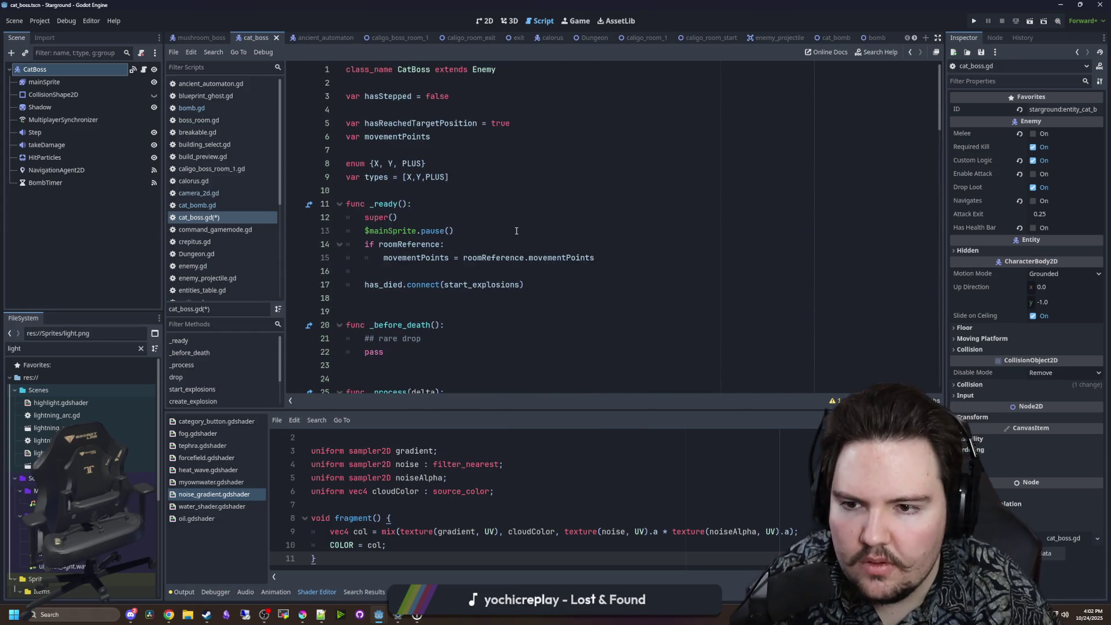
{"action": "left_click", "coordinate": [378, 192]}
{"action": "key", "text": "Return"}
{"action": "key", "text": "Return"}
{"action": "key", "text": "Return"}
{"action": "key", "text": "Return"}
{"action": "key", "text": "Up"}
{"action": "key", "text": "Up"}
{"action": "key", "text": "Up"}
{"action": "key", "text": "Down"}
{"action": "type", "text": "var minions"}
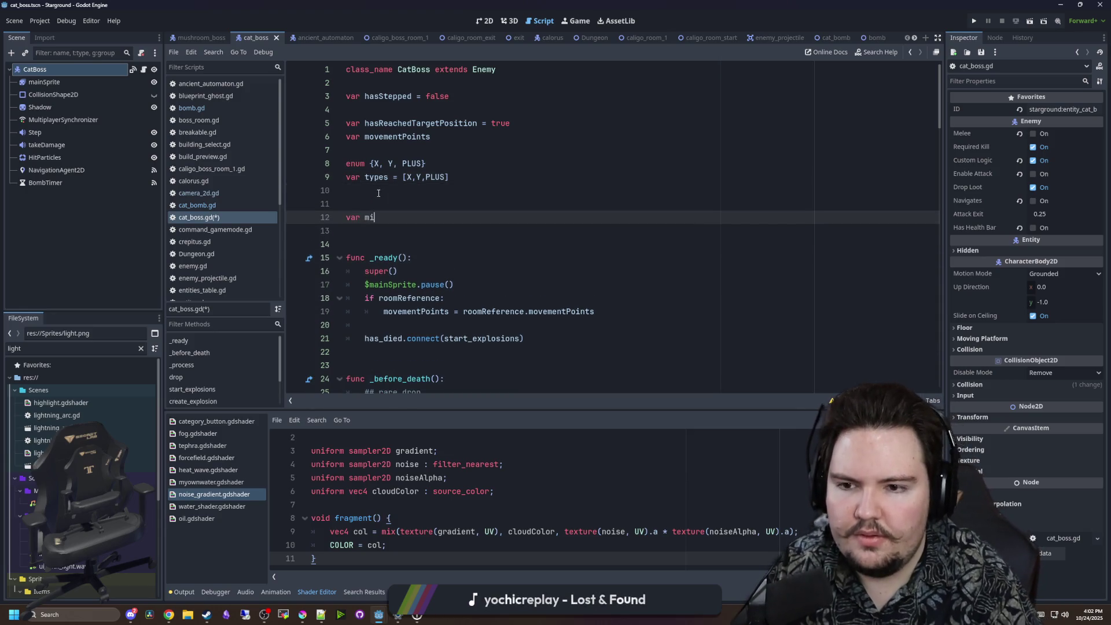
{"action": "key", "text": "BackSpace"}
{"action": "type", "text": "IDs = []"}
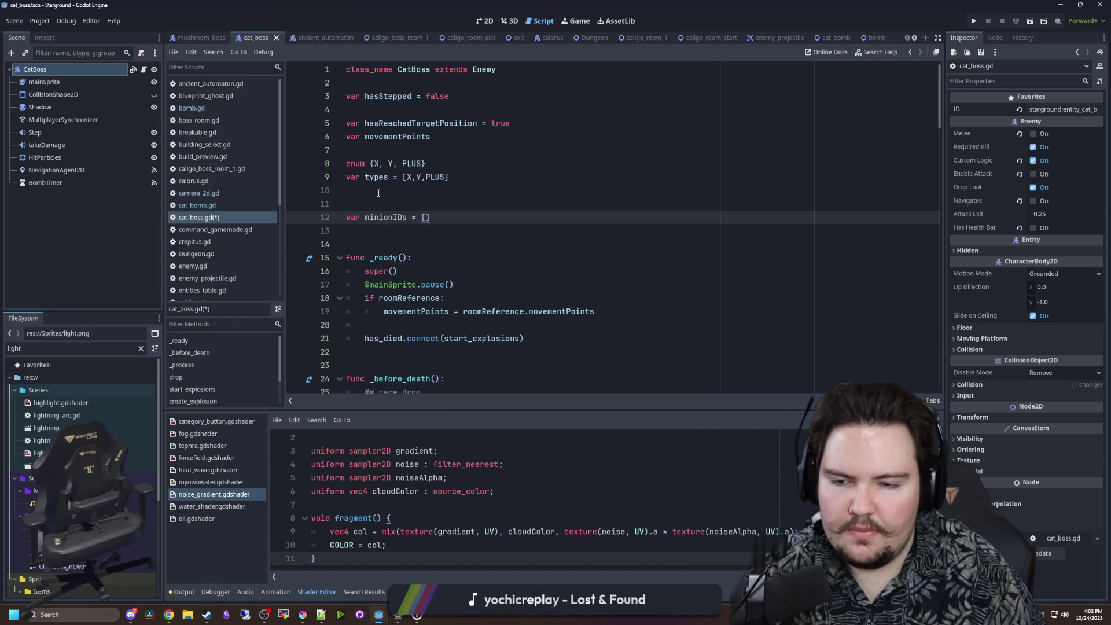
{"action": "key", "text": "Left"}
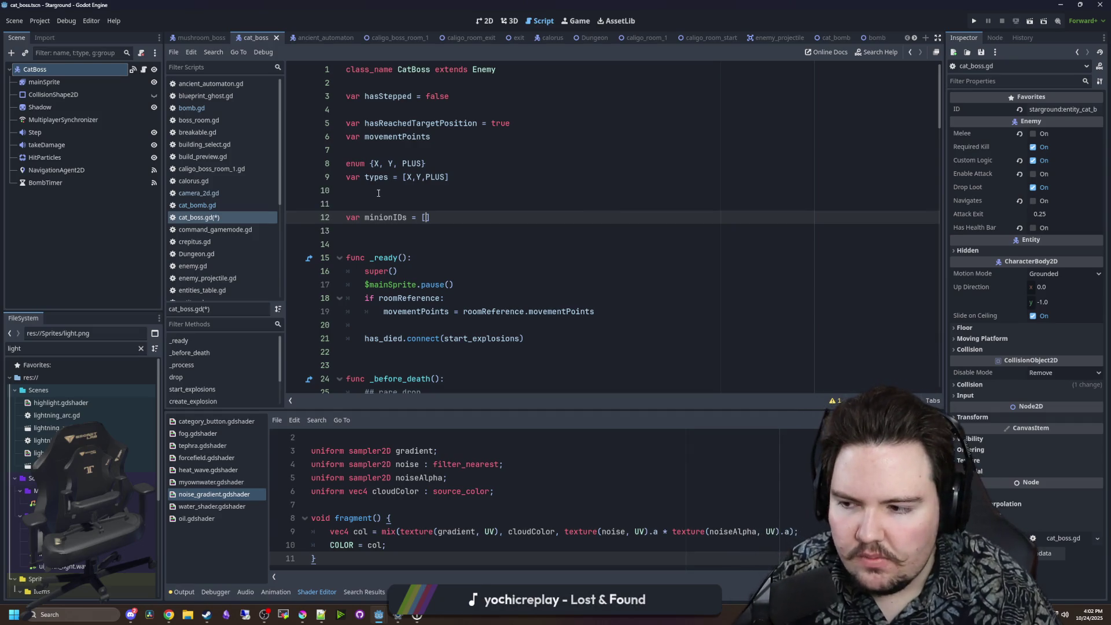
- Add a "starground:entity_drog" entry on its own indented line inside minionIDs
{"action": "type", "text": "\"starground:e"}
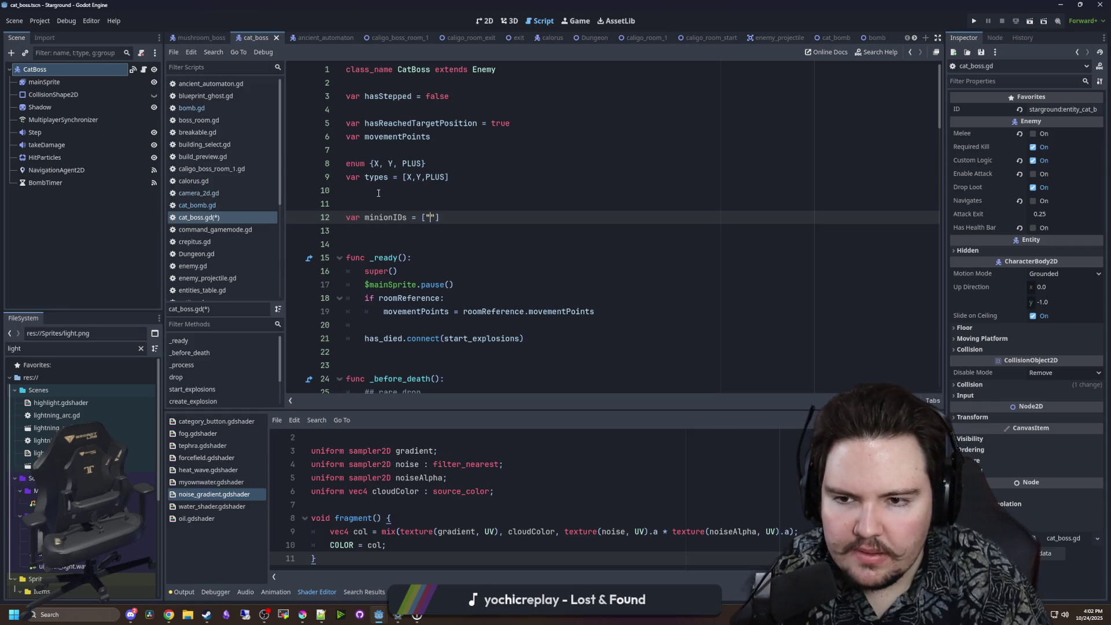
{"action": "type", "text": "ntity_dro"}
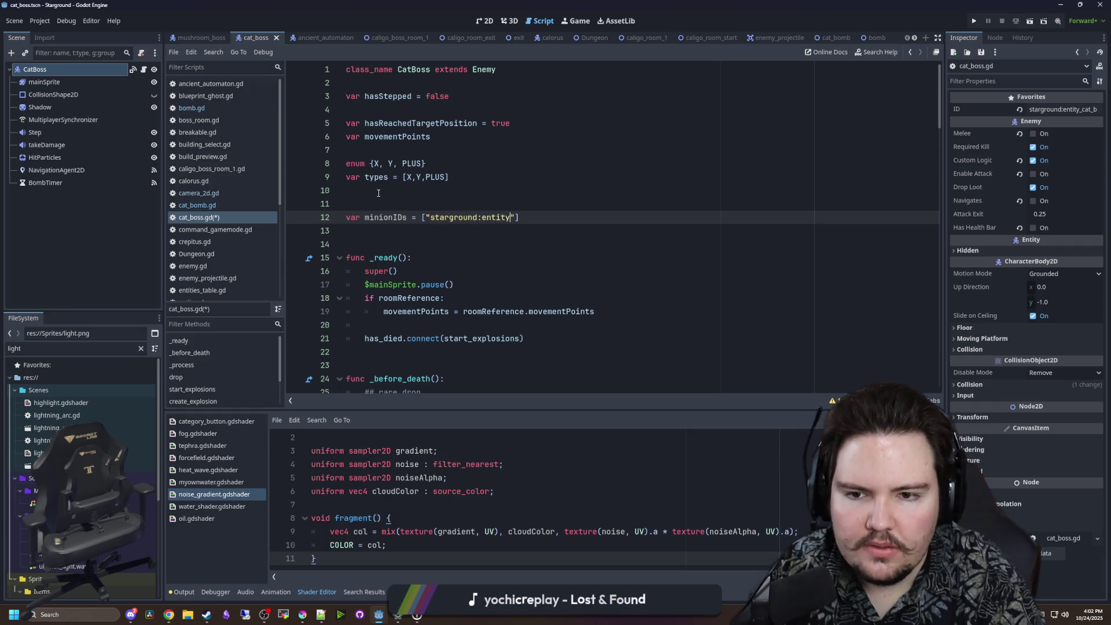
{"action": "type", "text": "p"}
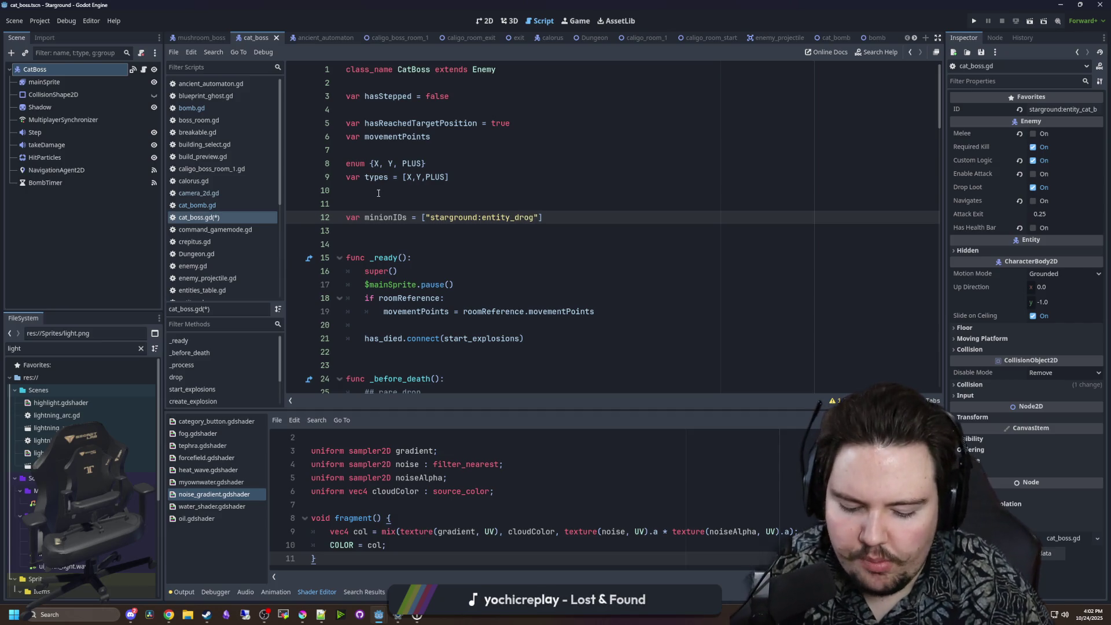
{"action": "type", "text": ","}
{"action": "key", "text": "Return"}
{"action": "key", "text": "Return"}
{"action": "left_click", "coordinate": [540, 220]}
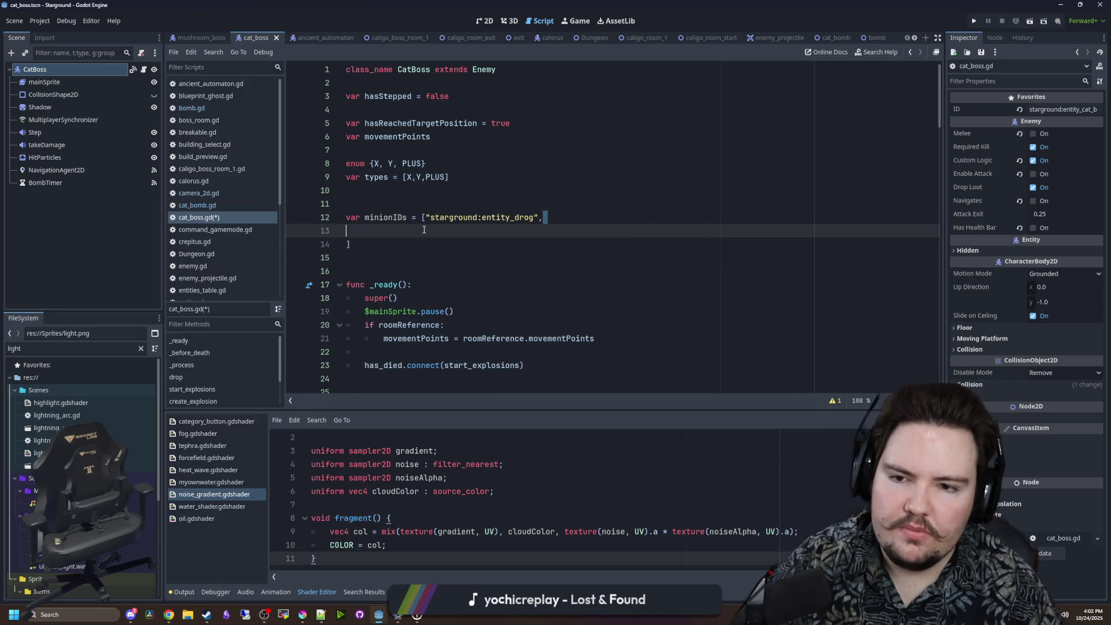
{"action": "left_click_drag", "start_coordinate": [540, 220], "coordinate": [430, 215]}
{"action": "left_click", "coordinate": [430, 215]}
{"action": "key", "text": "Return"}
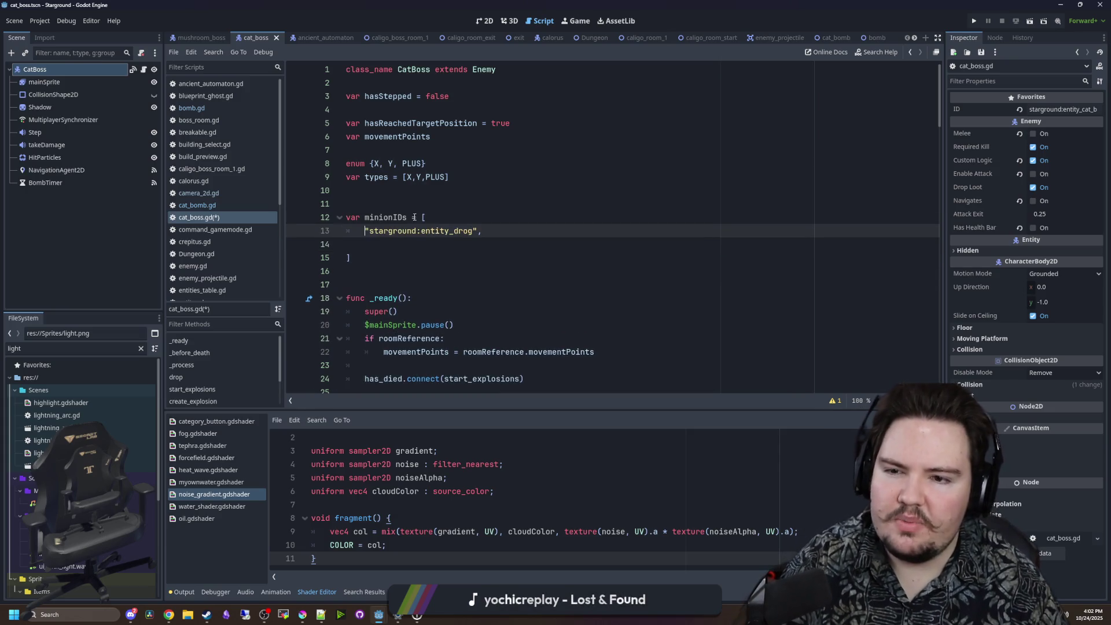
- Duplicate the drog entry twice and erase 'drog' from the middle entry
{"action": "left_click_drag", "start_coordinate": [496, 229], "coordinate": [366, 231]}
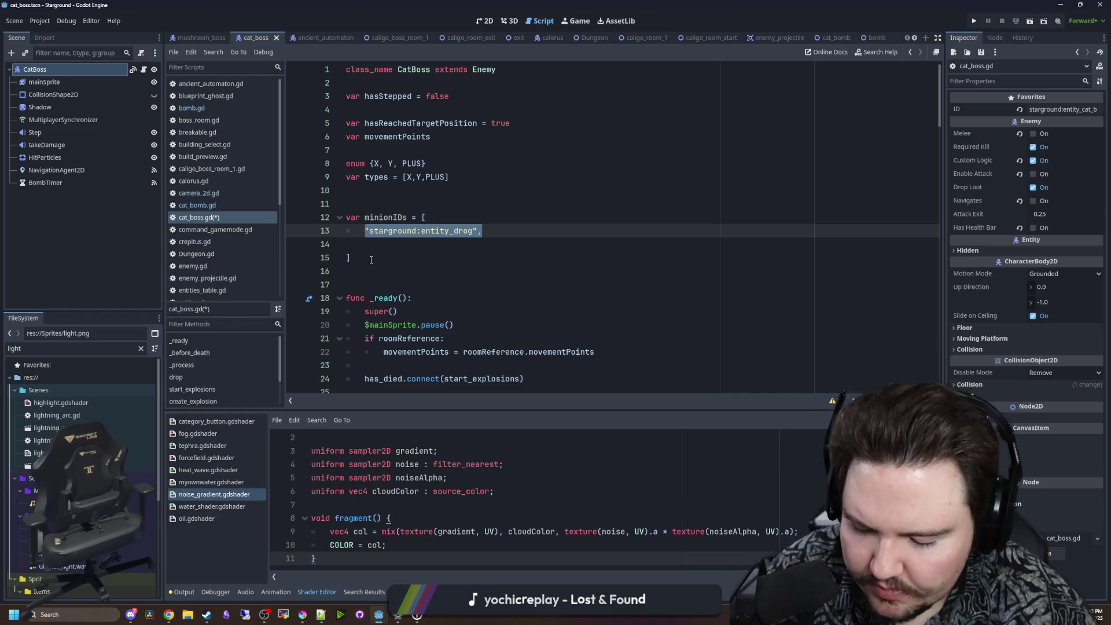
{"action": "key", "text": "ctrl+c"}
{"action": "key", "text": "End"}
{"action": "key", "text": "Return"}
{"action": "key", "text": "ctrl+v"}
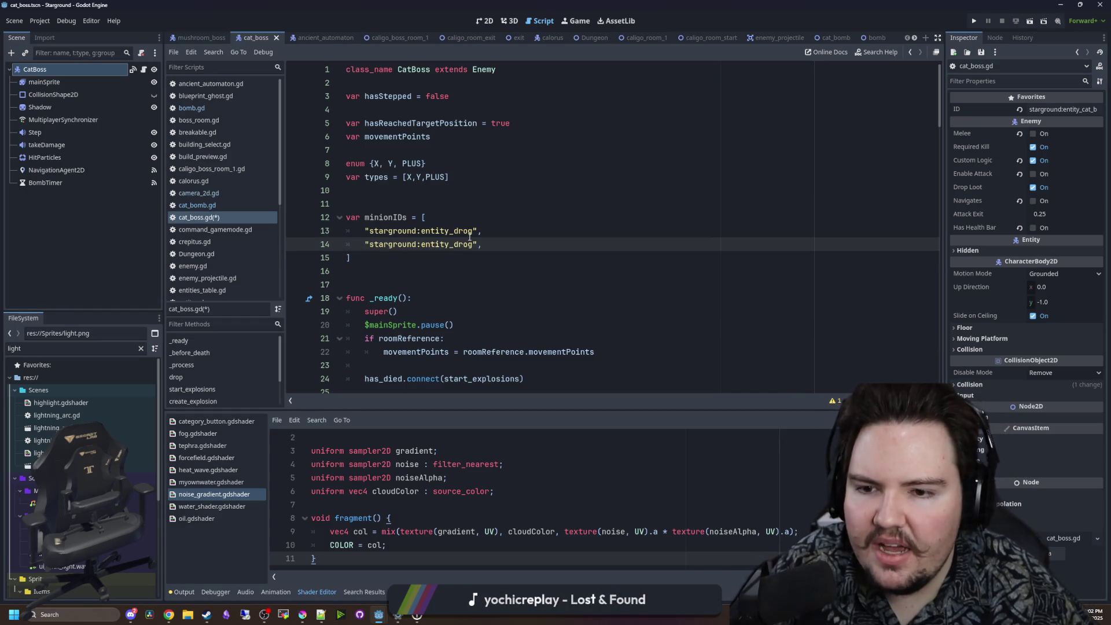
{"action": "key", "text": "Return"}
{"action": "key", "text": "ctrl+v"}
{"action": "key", "text": "Up"}
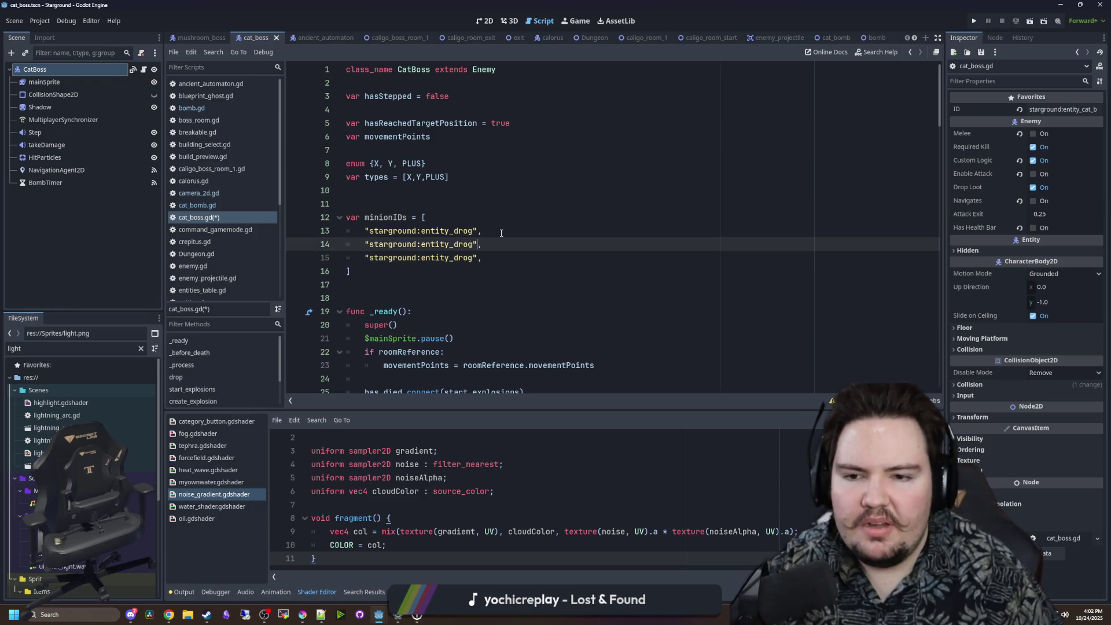
{"action": "key", "text": "Left"}
{"action": "key", "text": "Left"}
{"action": "key", "text": "BackSpace"}
{"action": "key", "text": "BackSpace"}
{"action": "key", "text": "BackSpace"}
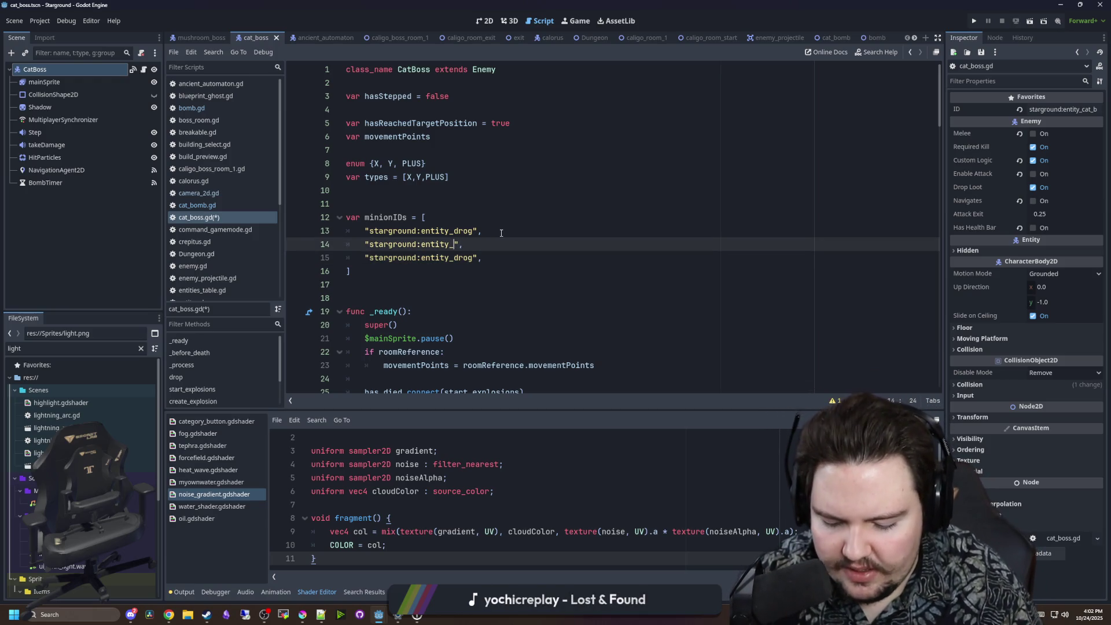
{"action": "left_click", "coordinate": [139, 349]}
- Filter the FileSystem for 'entit' and open entity.gd
{"action": "type", "text": "entit"}
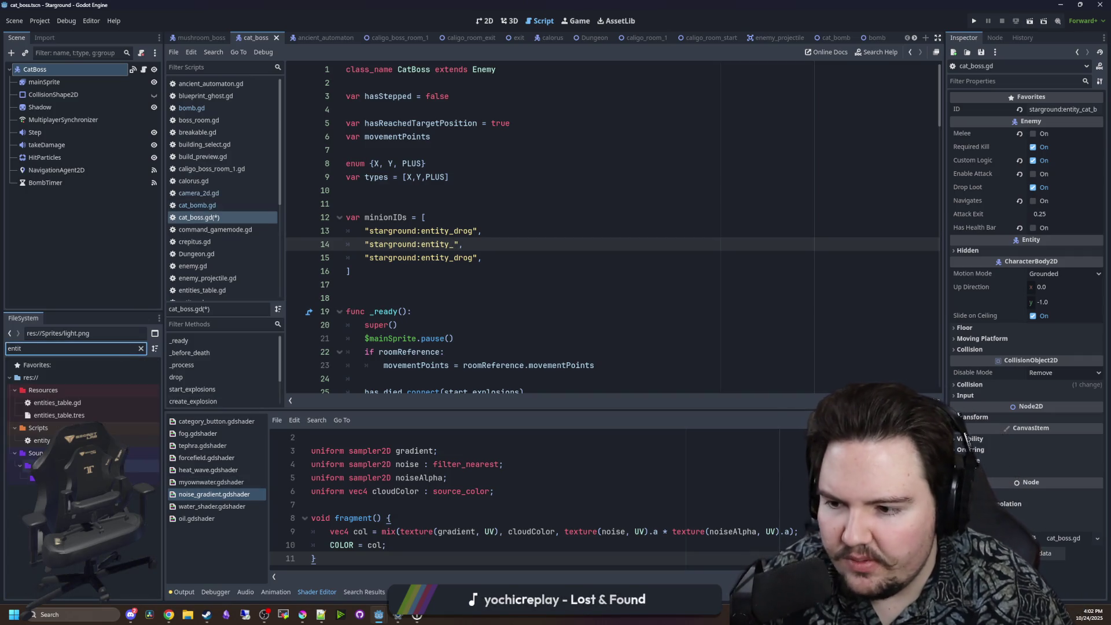
{"action": "double_click", "coordinate": [41, 440]}
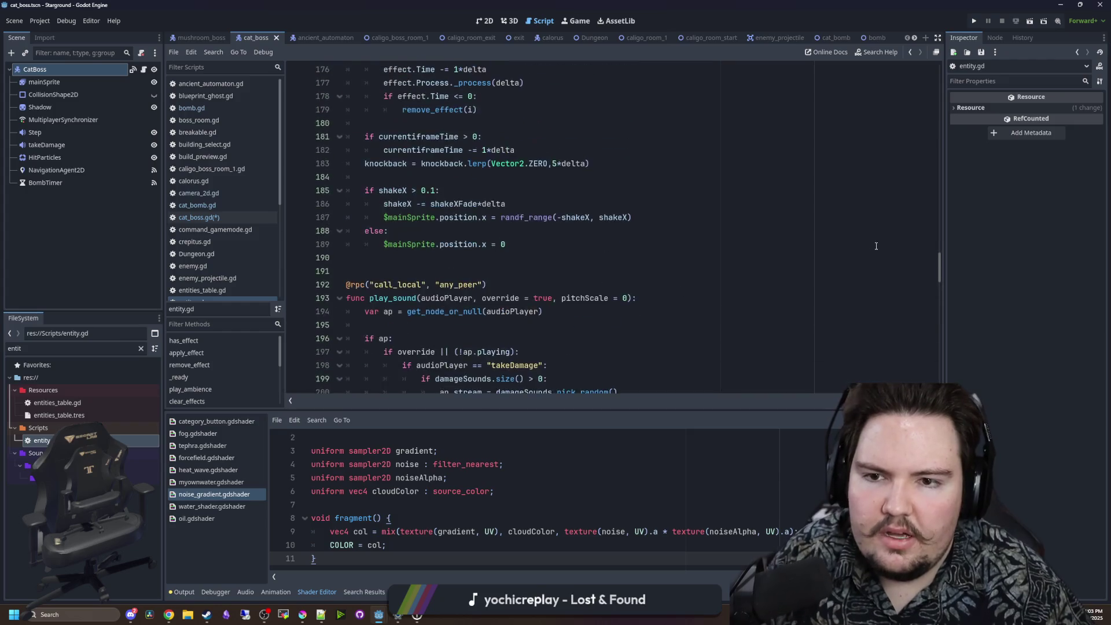
{"action": "scroll", "coordinate": [942, 238], "scroll_direction": "up", "scroll_amount": 3}
{"action": "mouse_move", "coordinate": [941, 246]}
{"action": "left_mouse_down"}
{"action": "mouse_move", "coordinate": [935, 78]}
{"action": "mouse_move", "coordinate": [936, 164]}
{"action": "left_mouse_up"}
{"action": "left_click", "coordinate": [799, 205]}
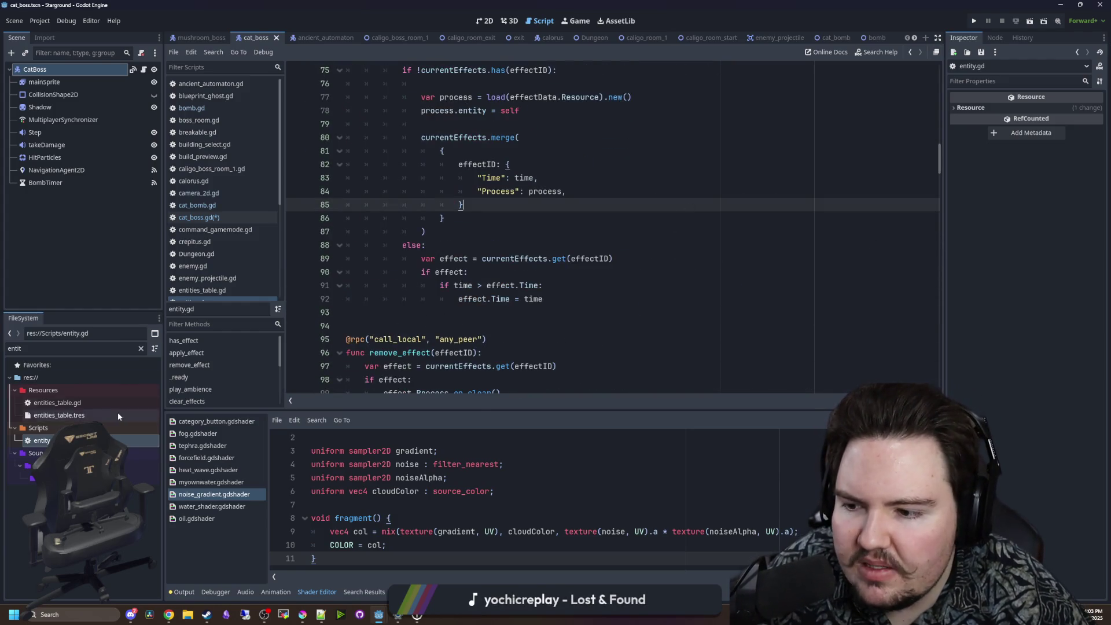
- Open entities_table.gd and scroll through it to find the Crepitus entry
{"action": "double_click", "coordinate": [88, 404]}
{"action": "scroll", "coordinate": [579, 206], "scroll_direction": "down", "scroll_amount": 4}
{"action": "scroll", "coordinate": [579, 206], "scroll_direction": "up", "scroll_amount": 5}
{"action": "scroll", "coordinate": [579, 206], "scroll_direction": "up", "scroll_amount": 13}
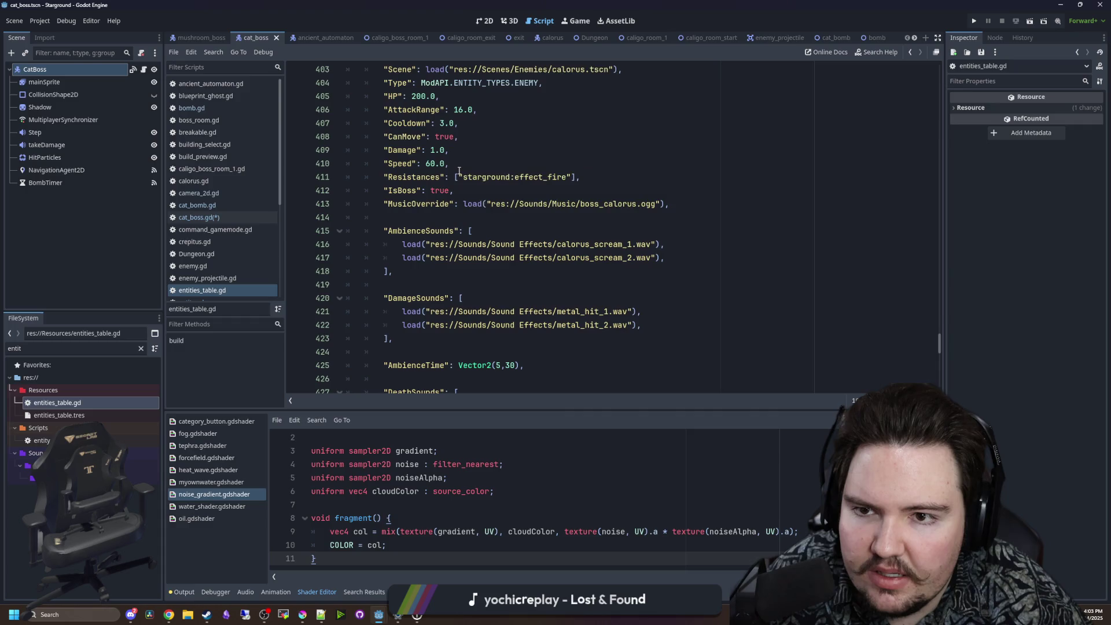
{"action": "scroll", "coordinate": [460, 171], "scroll_direction": "up", "scroll_amount": 2}
{"action": "scroll", "coordinate": [480, 146], "scroll_direction": "up", "scroll_amount": 5}
{"action": "scroll", "coordinate": [480, 146], "scroll_direction": "up", "scroll_amount": 9}
{"action": "left_click", "coordinate": [604, 192]}
{"action": "scroll", "coordinate": [605, 196], "scroll_direction": "up", "scroll_amount": 4}
{"action": "left_click", "coordinate": [602, 230]}
{"action": "scroll", "coordinate": [602, 230], "scroll_direction": "up", "scroll_amount": 4}
{"action": "left_click", "coordinate": [601, 231]}
{"action": "scroll", "coordinate": [600, 234], "scroll_direction": "up", "scroll_amount": 3}
- Copy the starground:entity_crepitus ID and return to the minionIDs list in cat_boss.gd
{"action": "left_click", "coordinate": [600, 235]}
{"action": "scroll", "coordinate": [599, 235], "scroll_direction": "up", "scroll_amount": 1}
{"action": "mouse_move", "coordinate": [494, 176]}
{"action": "left_mouse_down"}
{"action": "mouse_move", "coordinate": [445, 191]}
{"action": "mouse_move", "coordinate": [449, 177]}
{"action": "mouse_move", "coordinate": [371, 177]}
{"action": "left_mouse_up"}
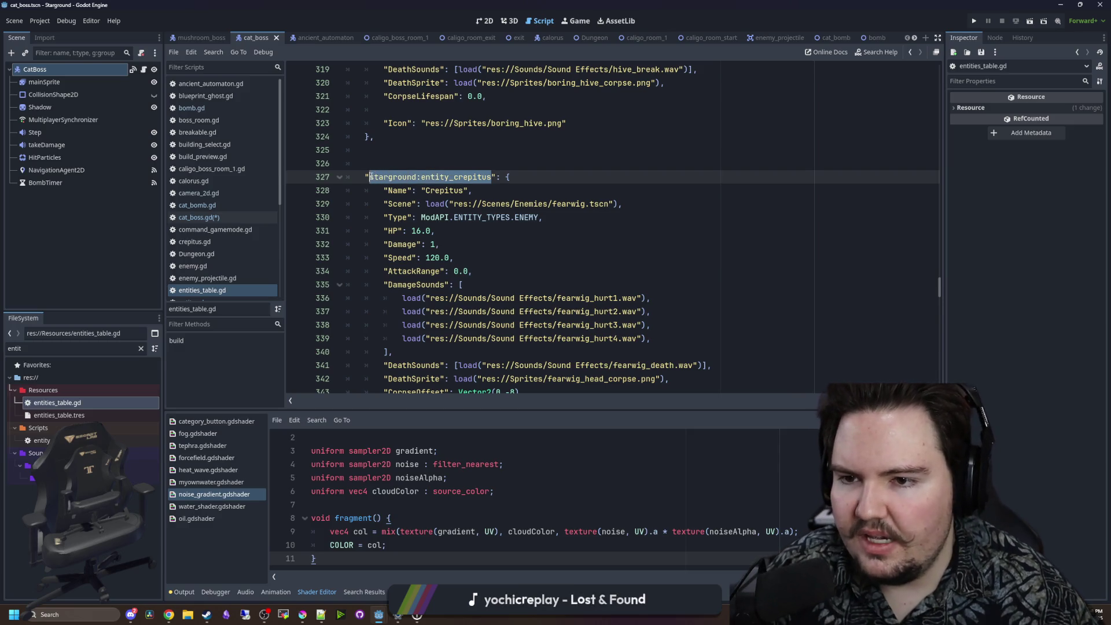
{"action": "left_click", "coordinate": [230, 219]}
{"action": "left_click", "coordinate": [492, 266]}
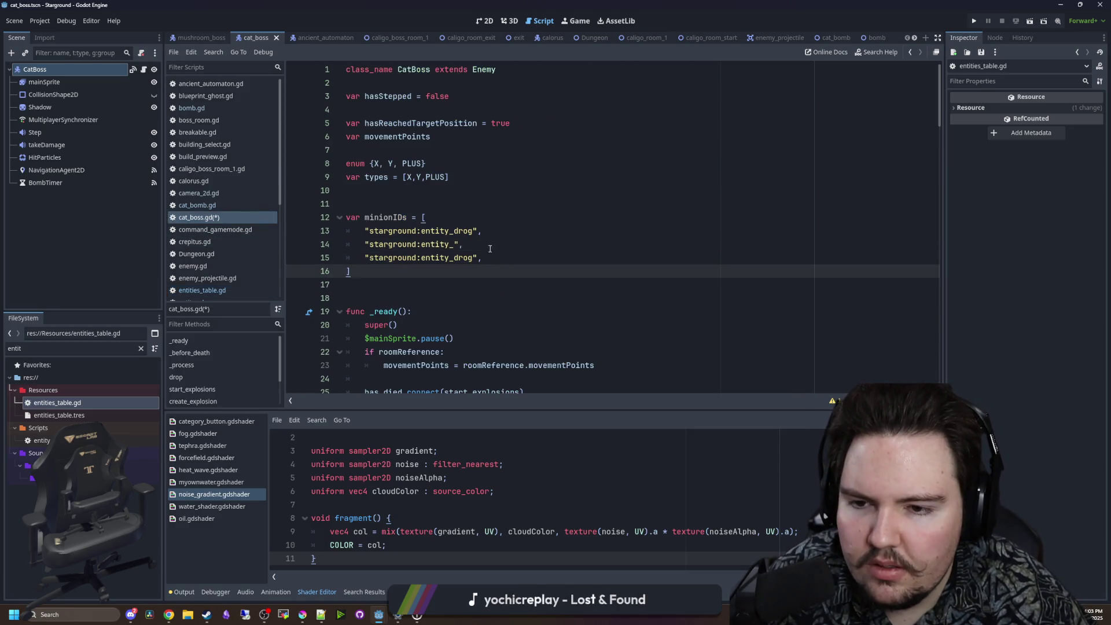
- Replace the unfinished entry with the quoted crepitus ID and delete the extra drog line
{"action": "triple_click", "coordinate": [490, 249]}
{"action": "key", "text": "ctrl+v"}
{"action": "triple_click", "coordinate": [484, 253]}
{"action": "key", "text": "BackSpace"}
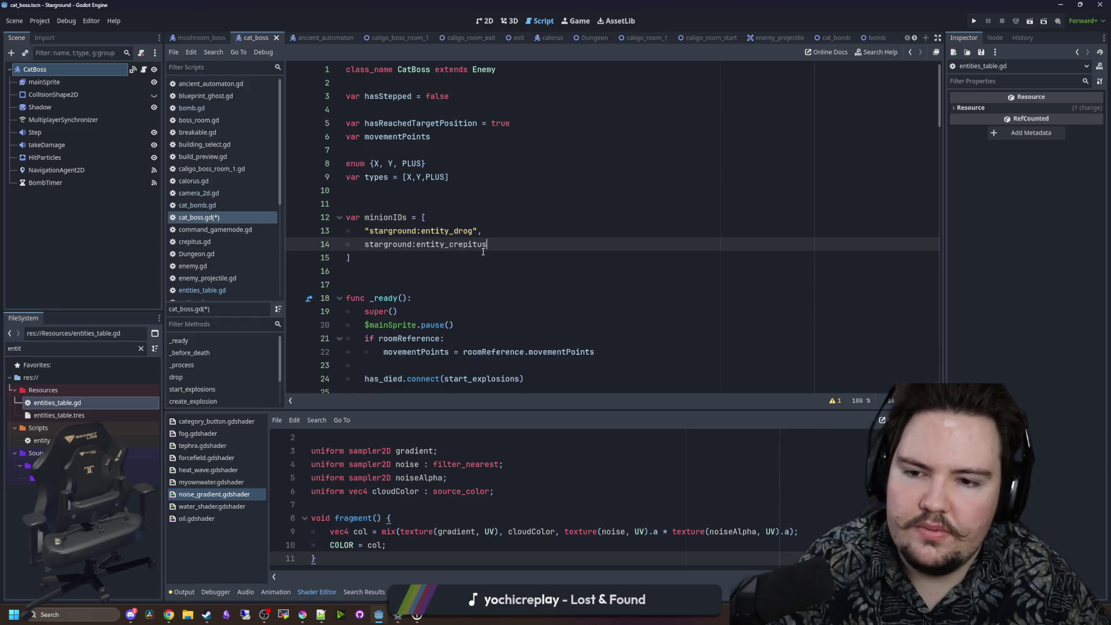
{"action": "type", "text": "\","}
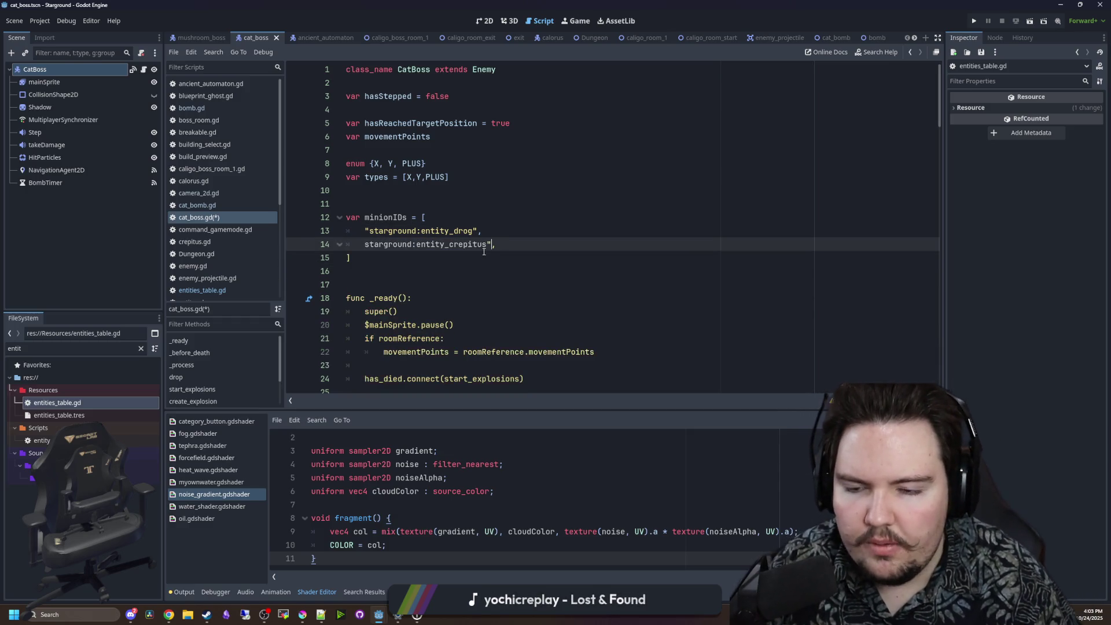
{"action": "key", "text": "Left"}
{"action": "key", "text": "Left"}
{"action": "key", "text": "Left"}
{"action": "type", "text": "\""}
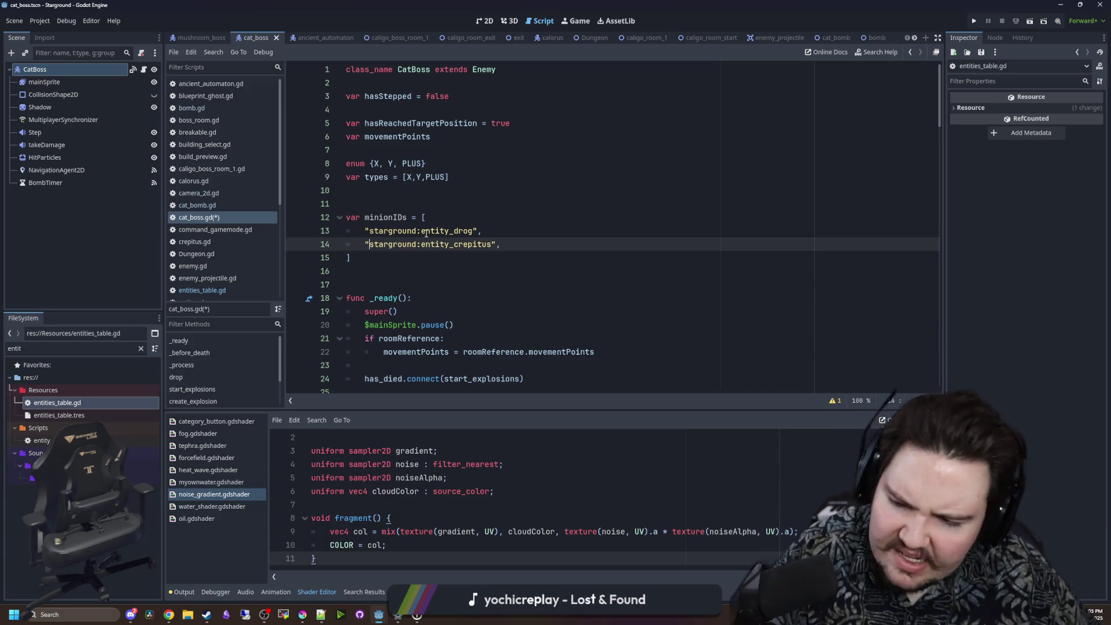
- Select the minionIDs name, then move down into the spawn_enemies function body
{"action": "left_click", "coordinate": [422, 191]}
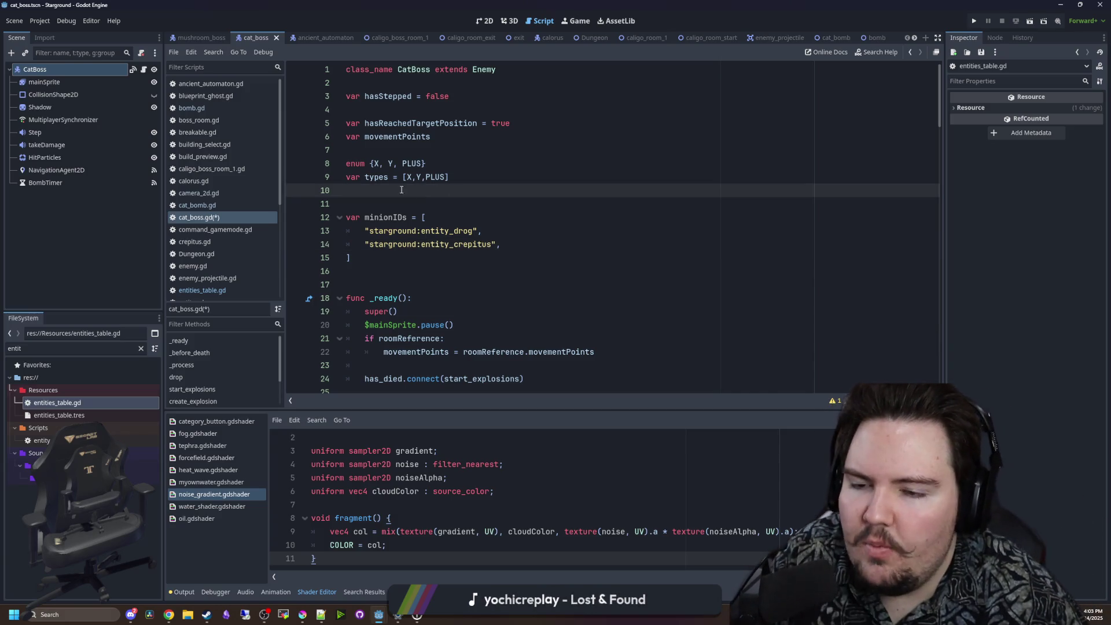
{"action": "double_click", "coordinate": [394, 217]}
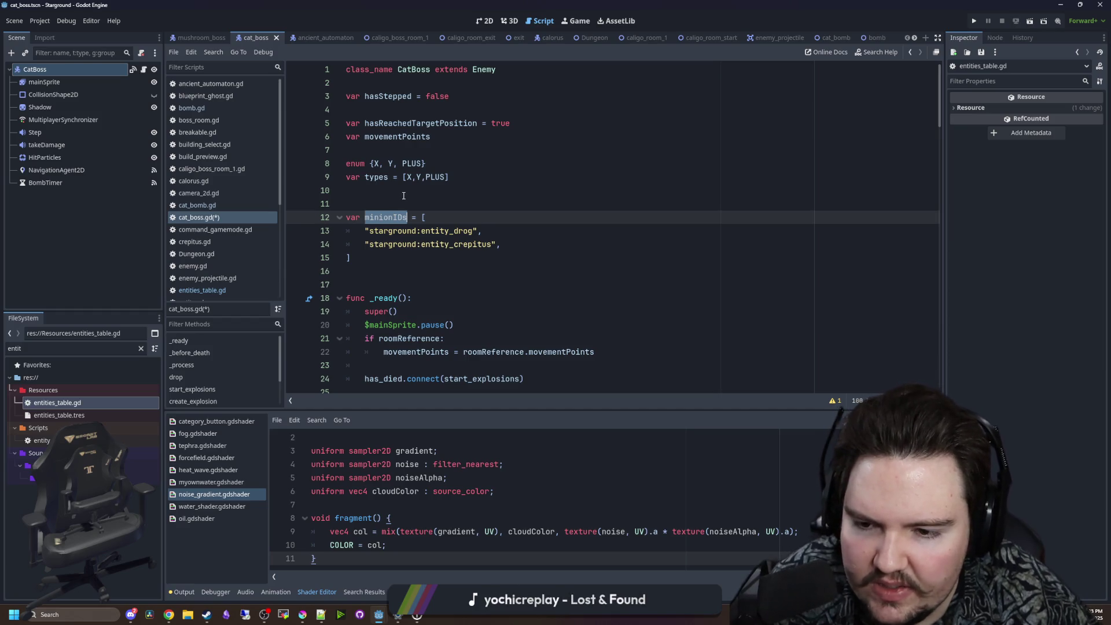
{"action": "left_click", "coordinate": [404, 196]}
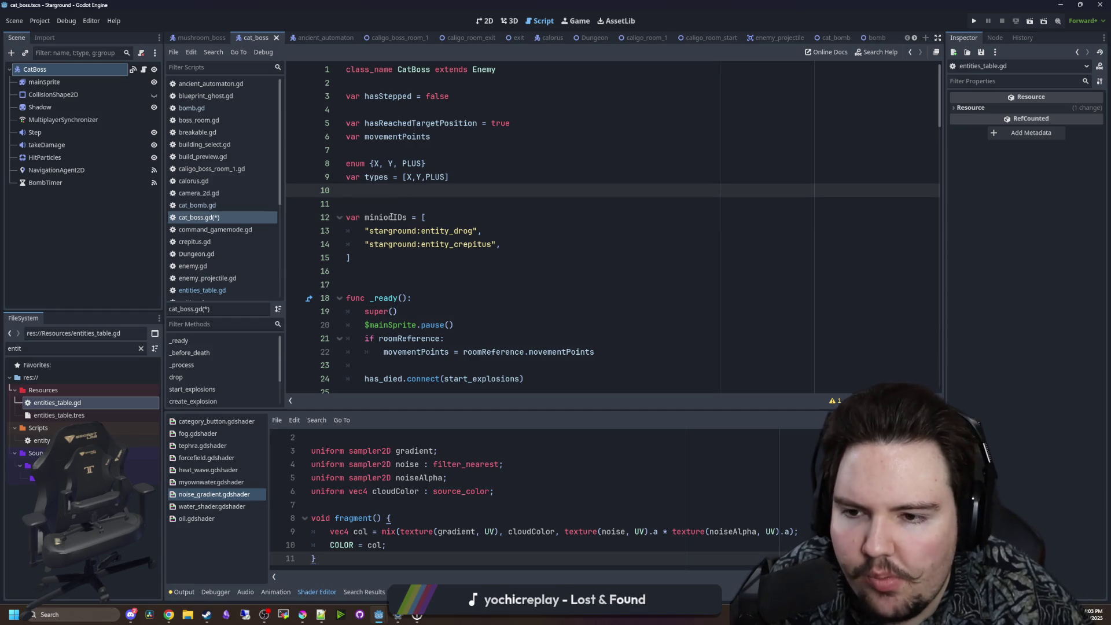
{"action": "double_click", "coordinate": [392, 217]}
{"action": "scroll", "coordinate": [405, 243], "scroll_direction": "down", "scroll_amount": 8}
{"action": "scroll", "coordinate": [424, 294], "scroll_direction": "down", "scroll_amount": 20}
{"action": "scroll", "coordinate": [423, 294], "scroll_direction": "down", "scroll_amount": 9}
{"action": "left_click", "coordinate": [362, 359]}
- Replace pass with a for i in range(3) loop that sets var enemyID = minionIDs.pick_random()
{"action": "double_click", "coordinate": [368, 351]}
{"action": "type", "text": "for i"}
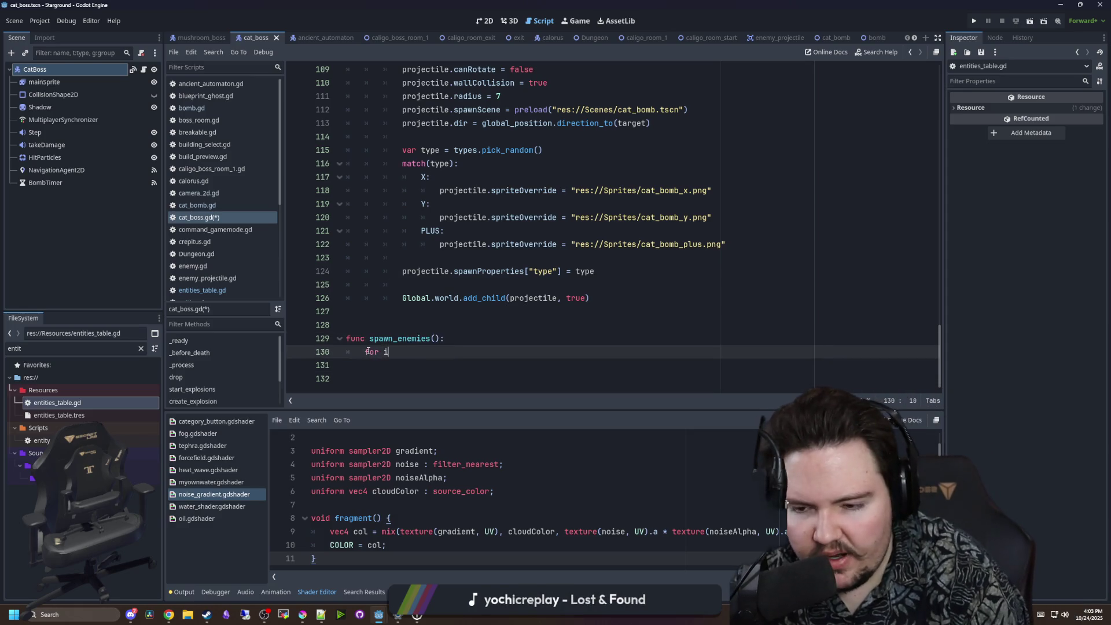
{"action": "type", "text": " in range(3)"}
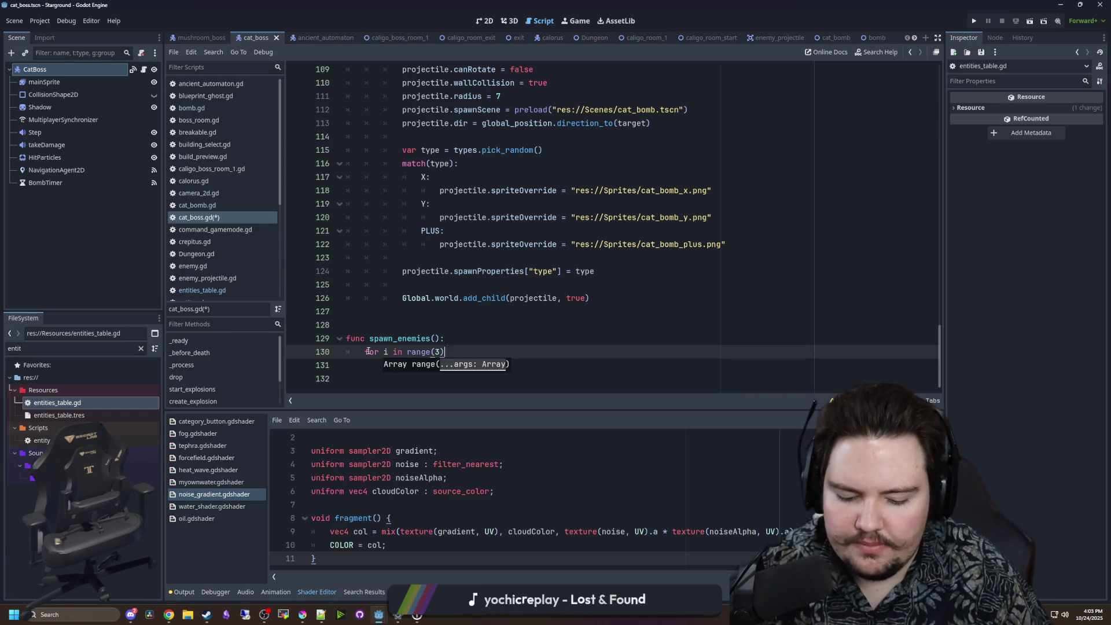
{"action": "type", "text": ":"}
{"action": "key", "text": "Return"}
{"action": "type", "text": "v"}
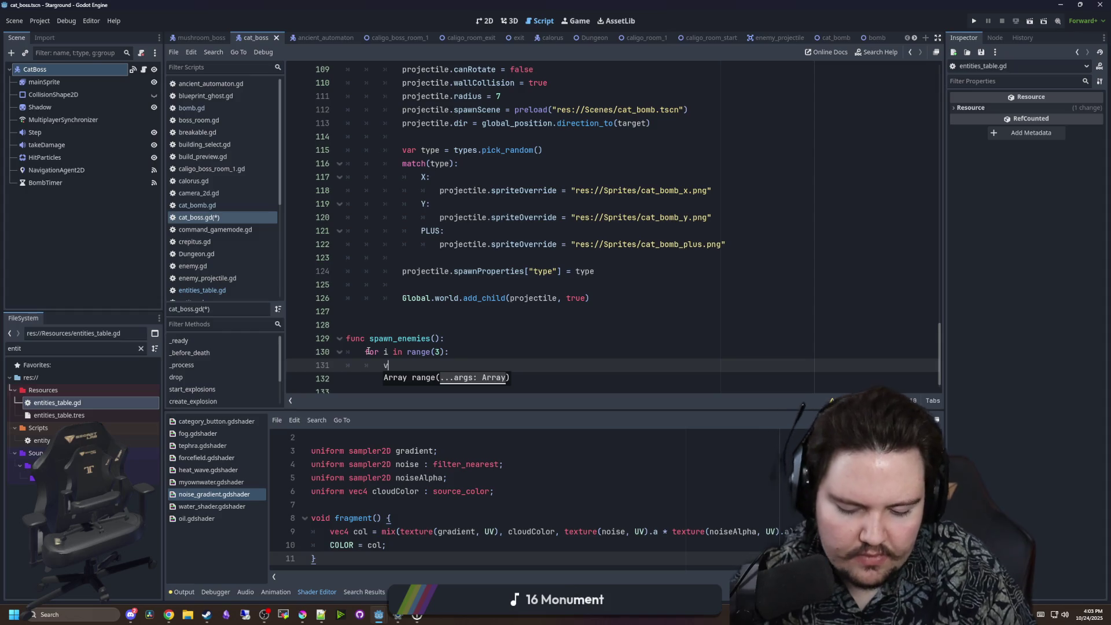
{"action": "type", "text": "ar enemyID = min"}
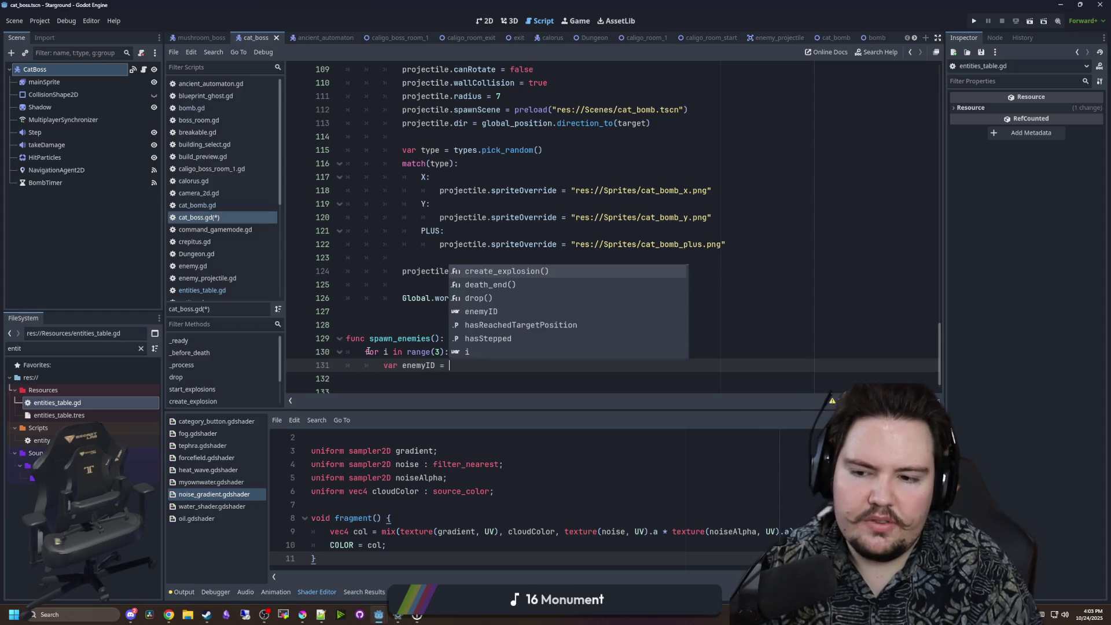
{"action": "key", "text": "Return"}
{"action": "type", "text": ".pick_ra"}
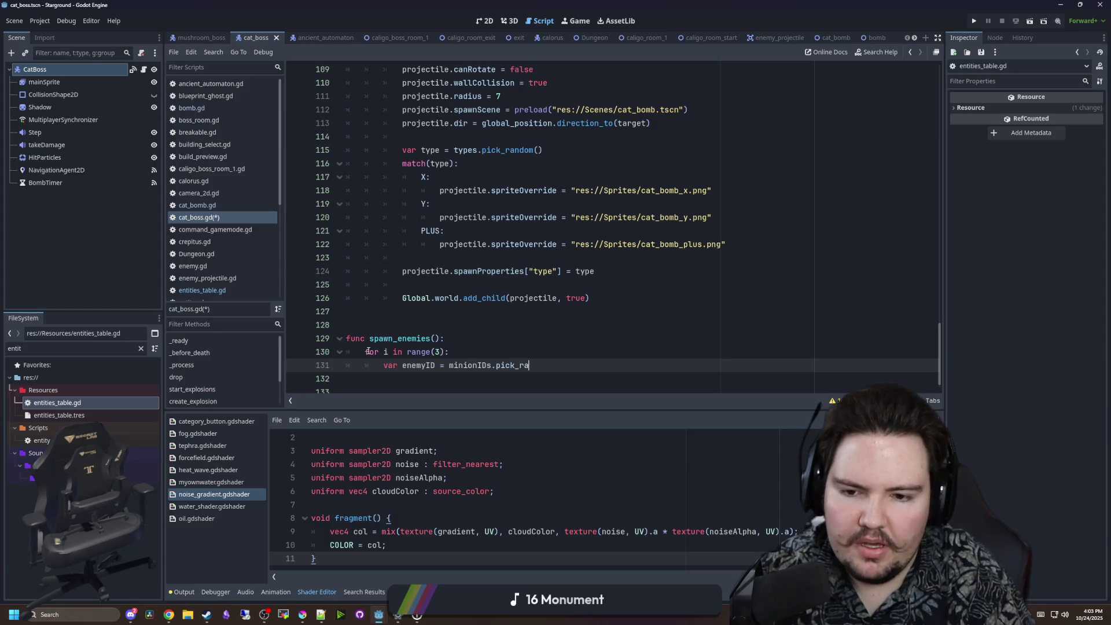
{"action": "type", "text": "ndom()"}
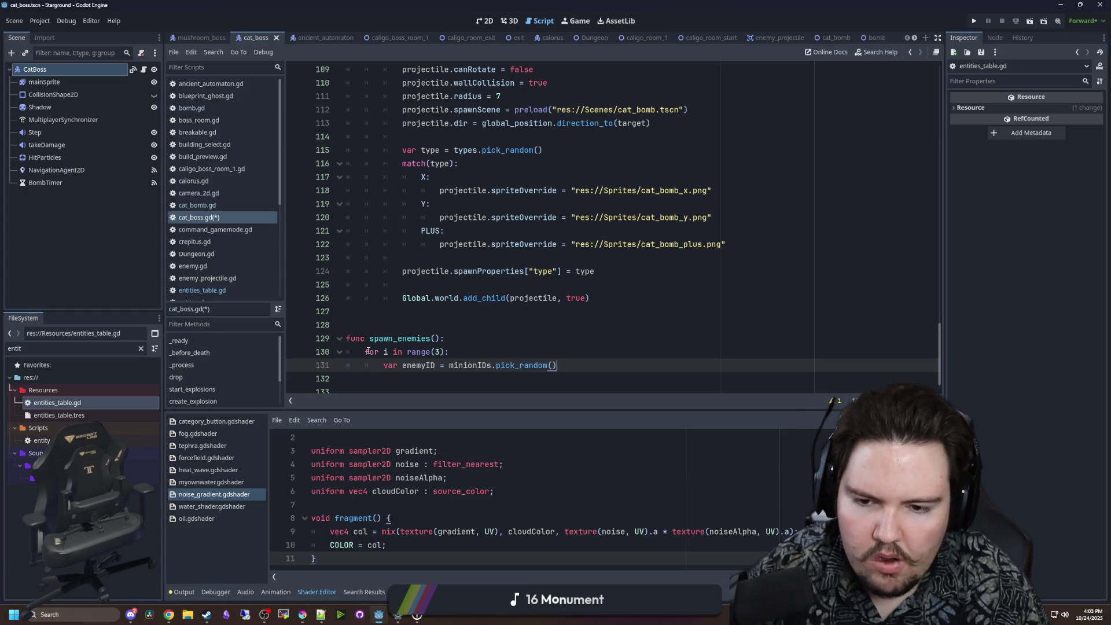
{"action": "key", "text": "Return"}
- Add the Global.entitiesTable.get() lookup and rename enemyID to minionID in both places
{"action": "scroll", "coordinate": [442, 360], "scroll_direction": "down", "scroll_amount": 1}
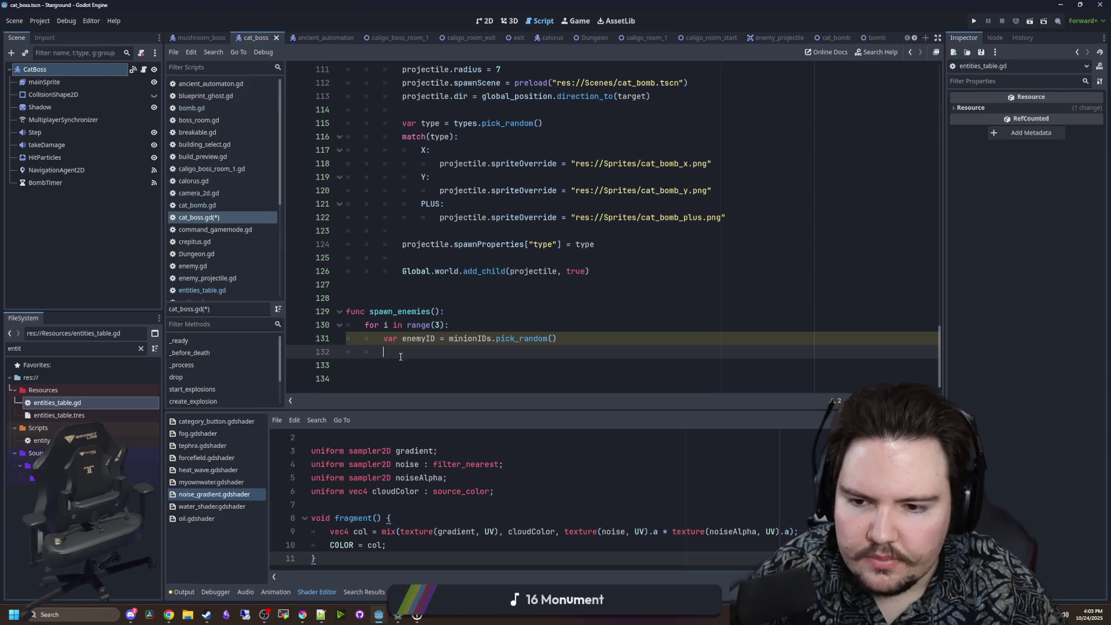
{"action": "type", "text": "Global.entit"}
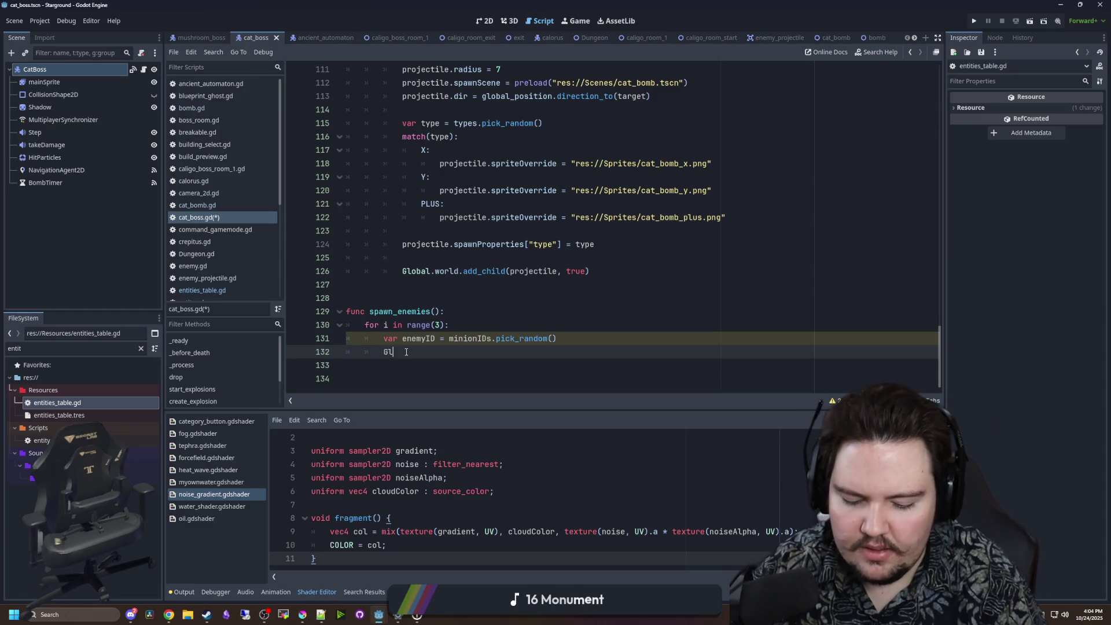
{"action": "key", "text": "Return"}
{"action": "type", "text": ".get(enemyID"}
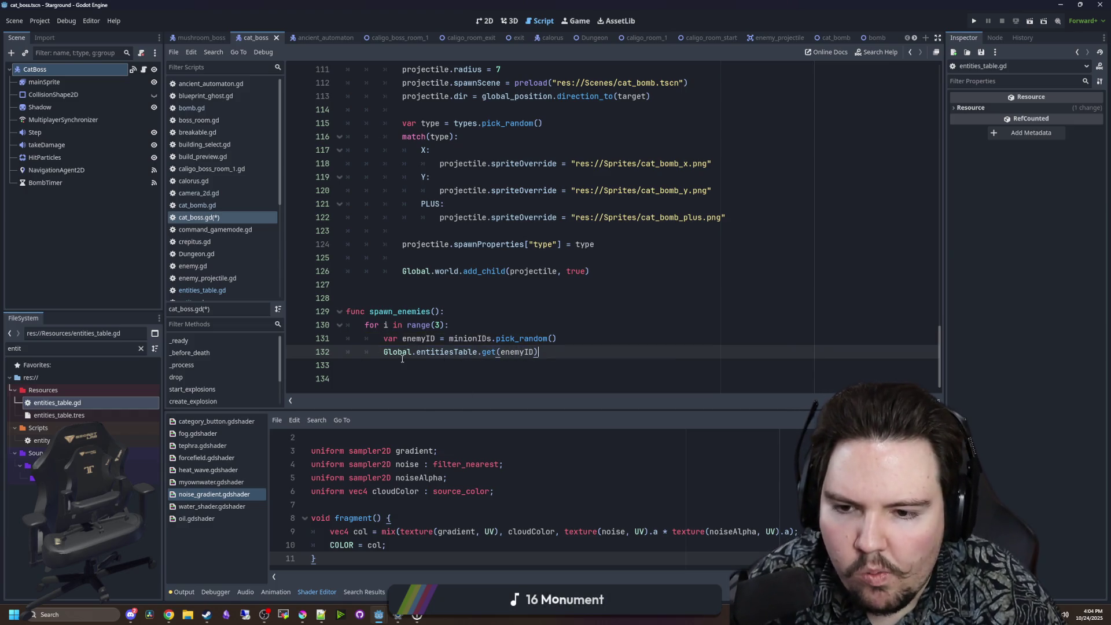
{"action": "double_click", "coordinate": [410, 340]}
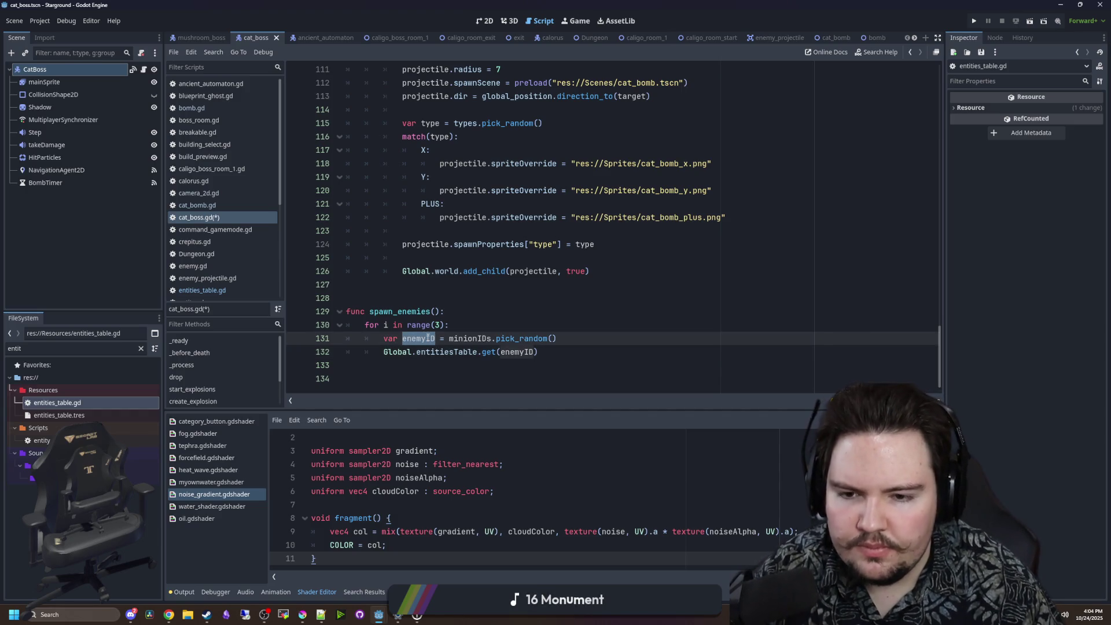
{"action": "type", "text": "minionID"}
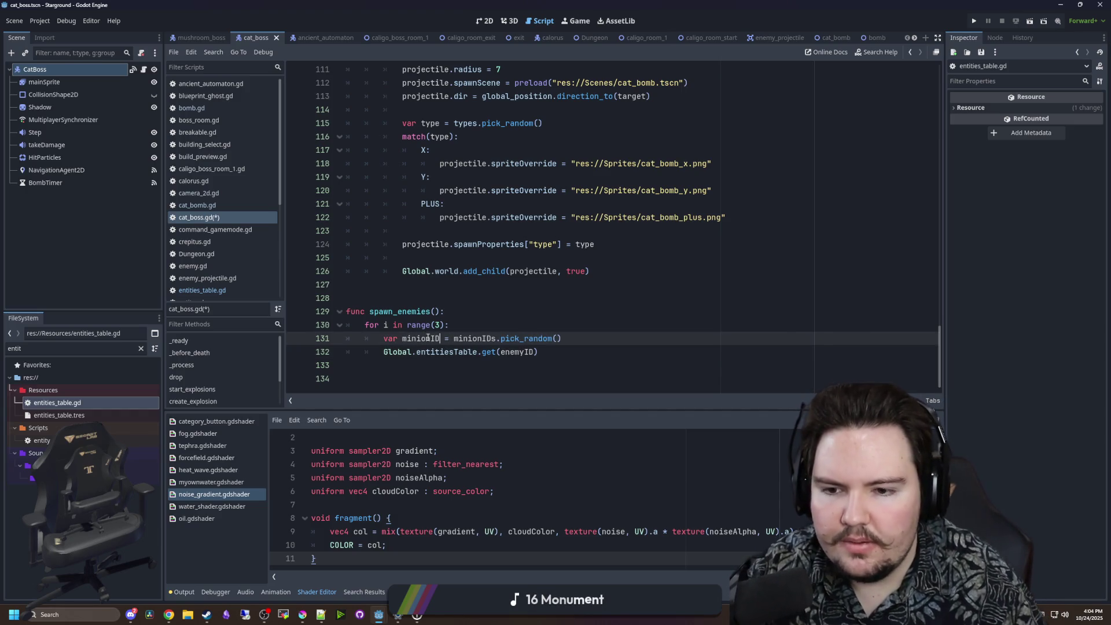
{"action": "double_click", "coordinate": [525, 353]}
{"action": "type", "text": "minionID"}
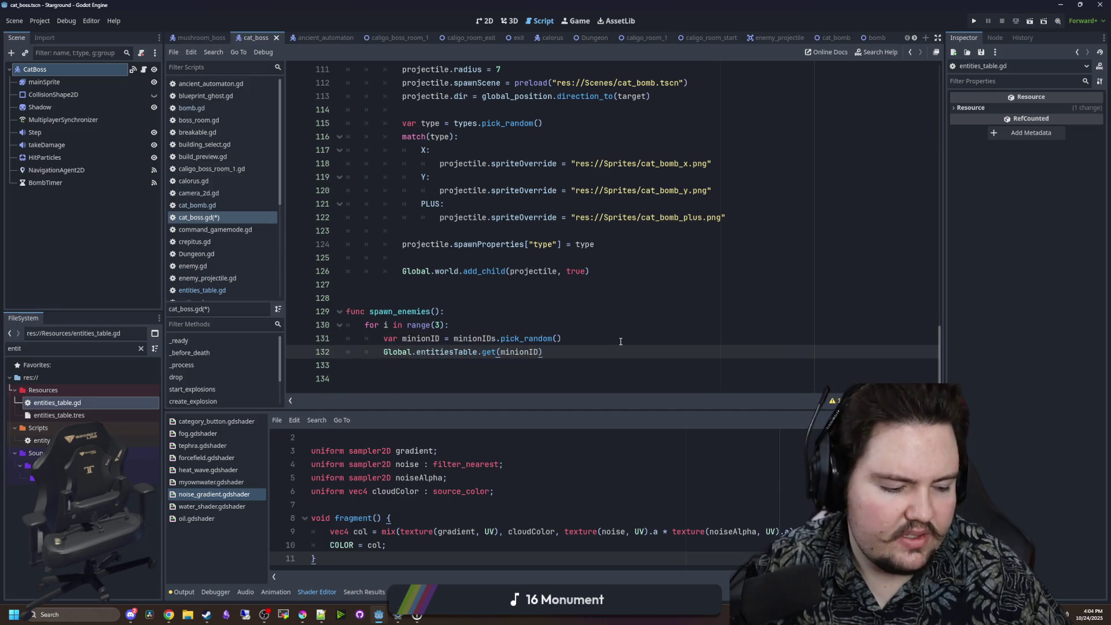
- Store the lookup in var minionData and set var minion = minionData.Scene.instantiate()
{"action": "key", "text": "Return"}
{"action": "type", "text": "var minion = load()"}
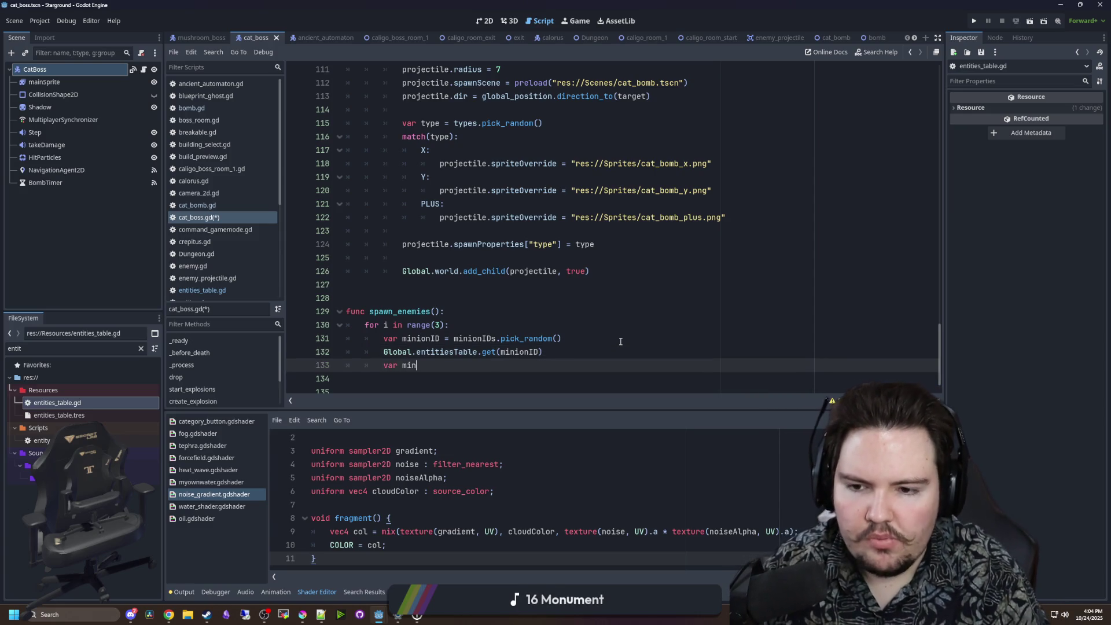
{"action": "key", "text": "Left"}
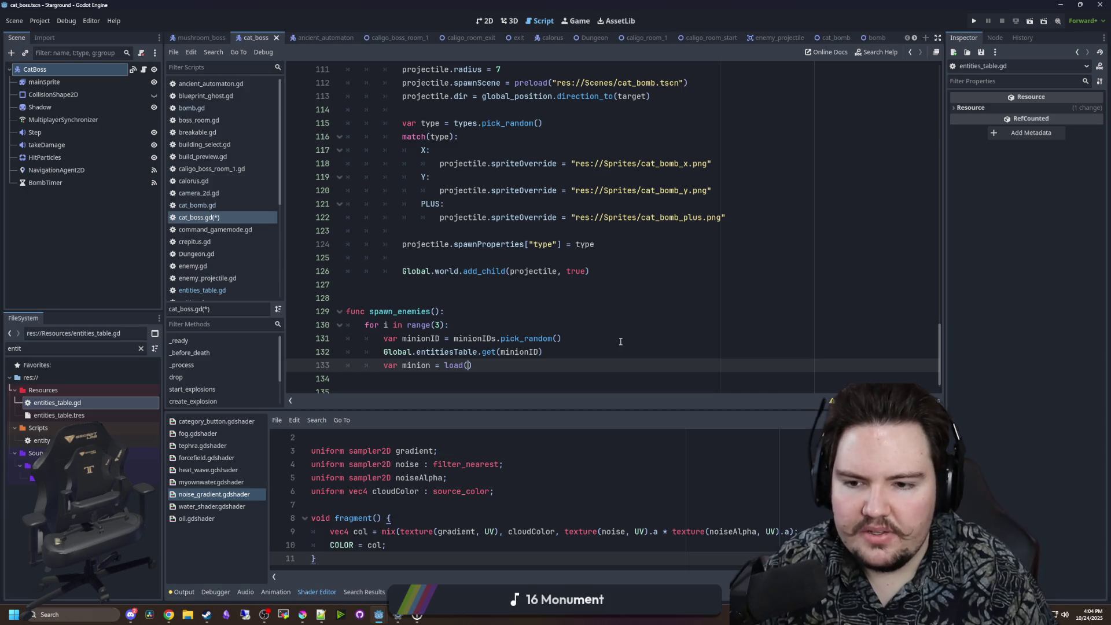
{"action": "left_click", "coordinate": [381, 351]}
{"action": "type", "text": "var minionDat"}
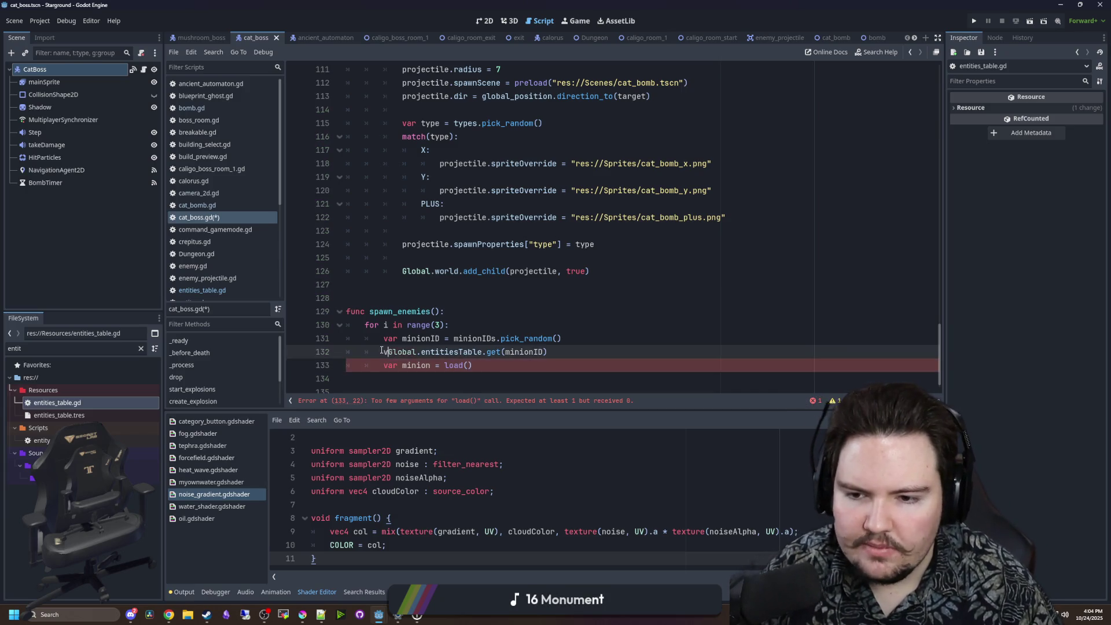
{"action": "type", "text": "a ="}
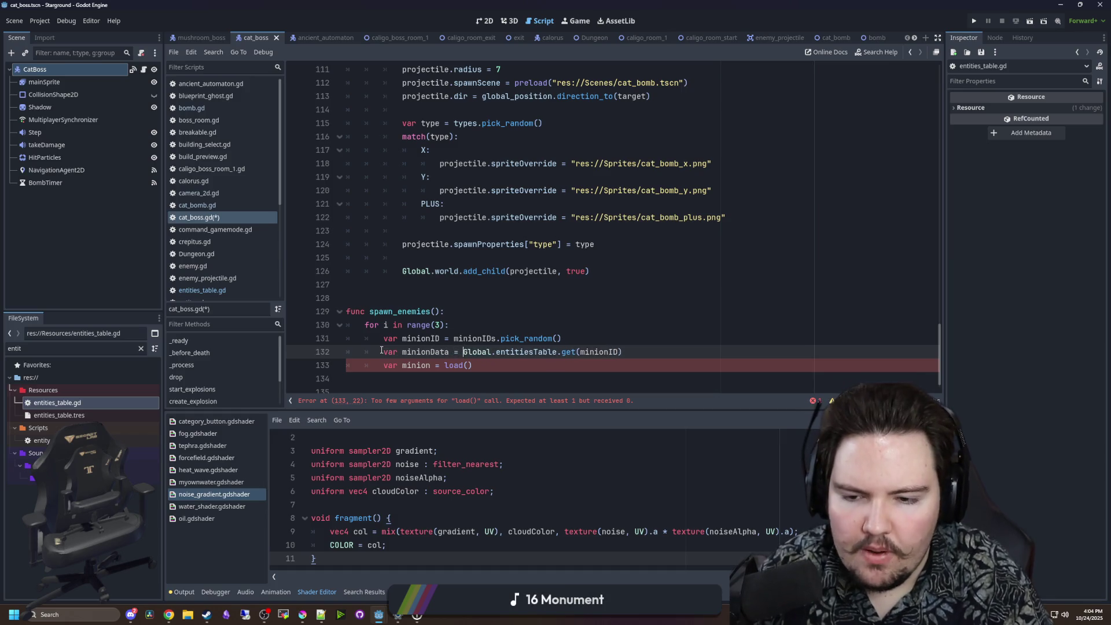
{"action": "left_click", "coordinate": [466, 365]}
{"action": "type", "text": "minionData."}
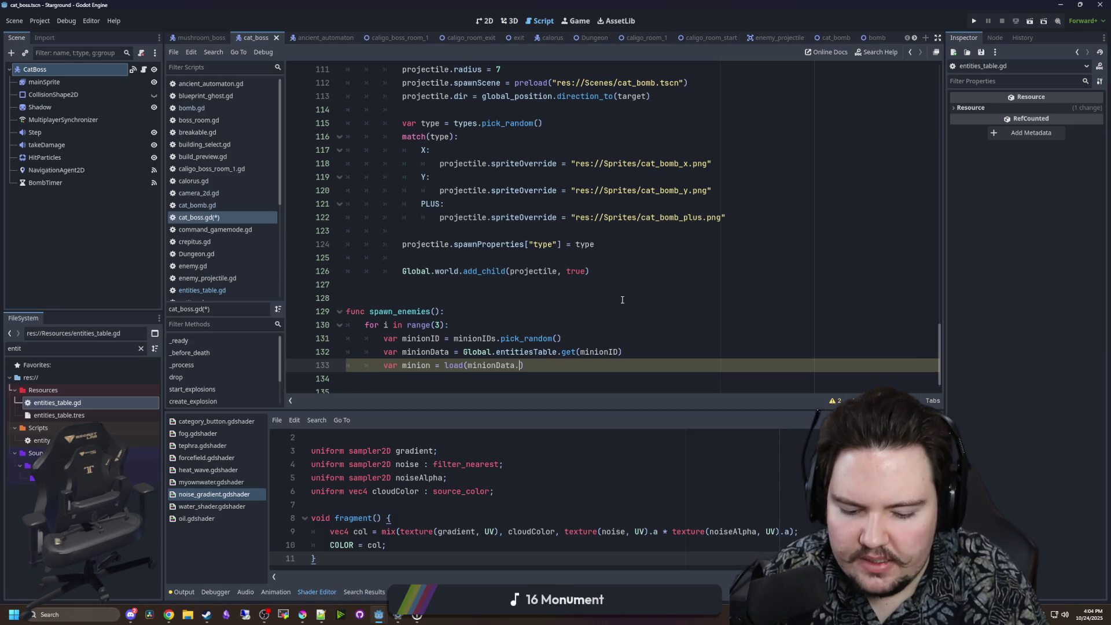
{"action": "type", "text": "Scene"}
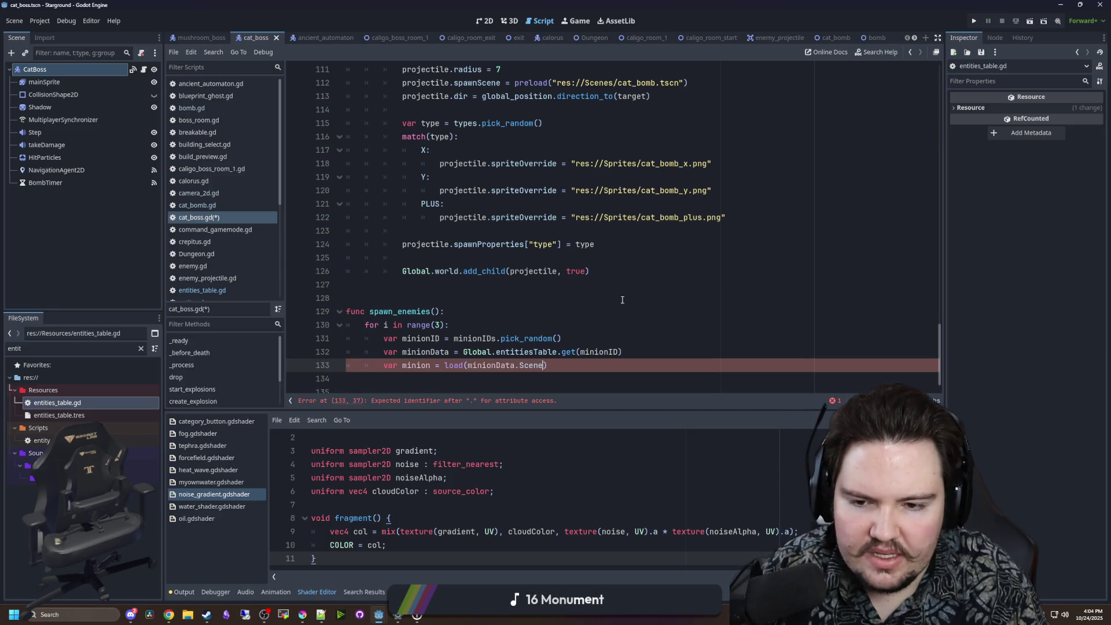
{"action": "type", "text": ").instantiate"}
{"action": "key", "text": "Return"}
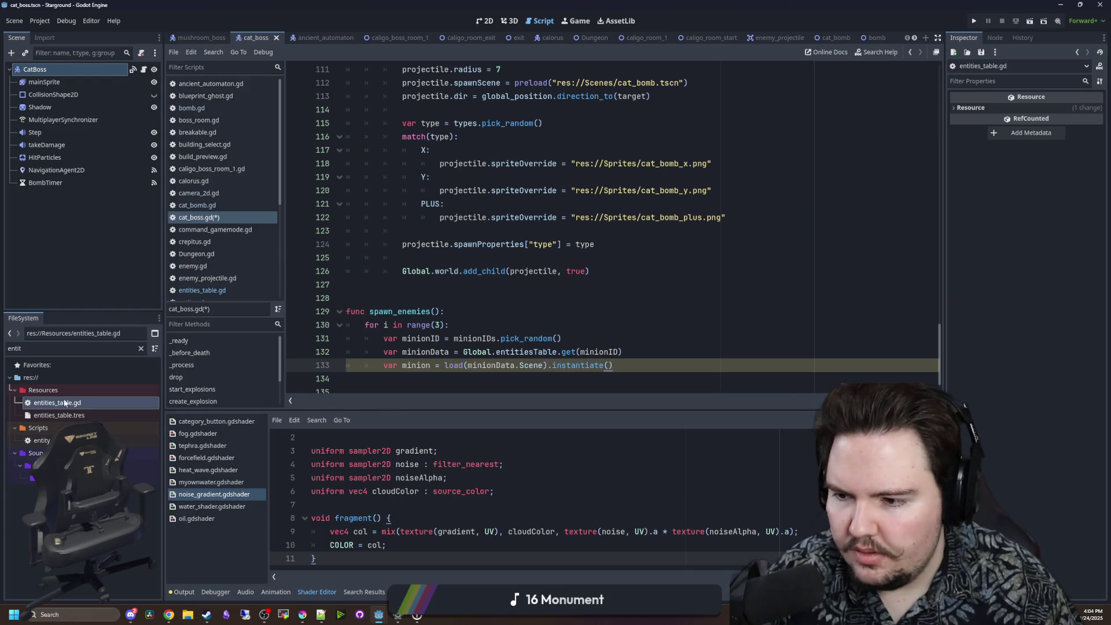
- Check the fields in entities_table.gd, then delete the leftover load( call on line 133
{"action": "double_click", "coordinate": [64, 403]}
{"action": "key", "text": "alt+Left"}
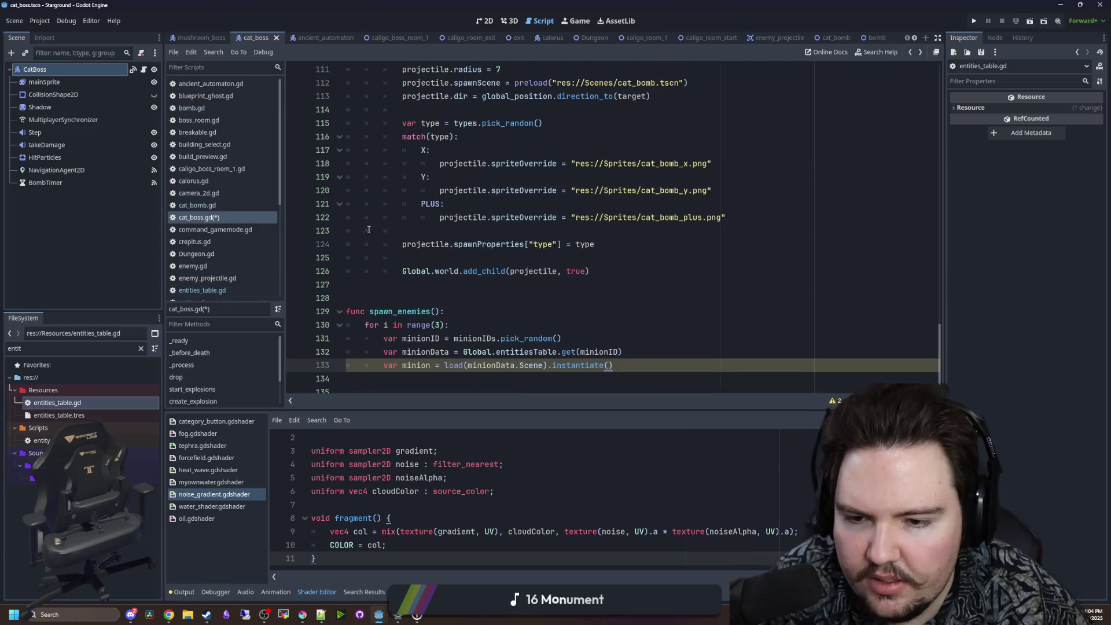
{"action": "key", "text": "Up"}
{"action": "key", "text": "Up"}
{"action": "key", "text": "Up"}
{"action": "scroll", "coordinate": [544, 323], "scroll_direction": "down", "scroll_amount": 1}
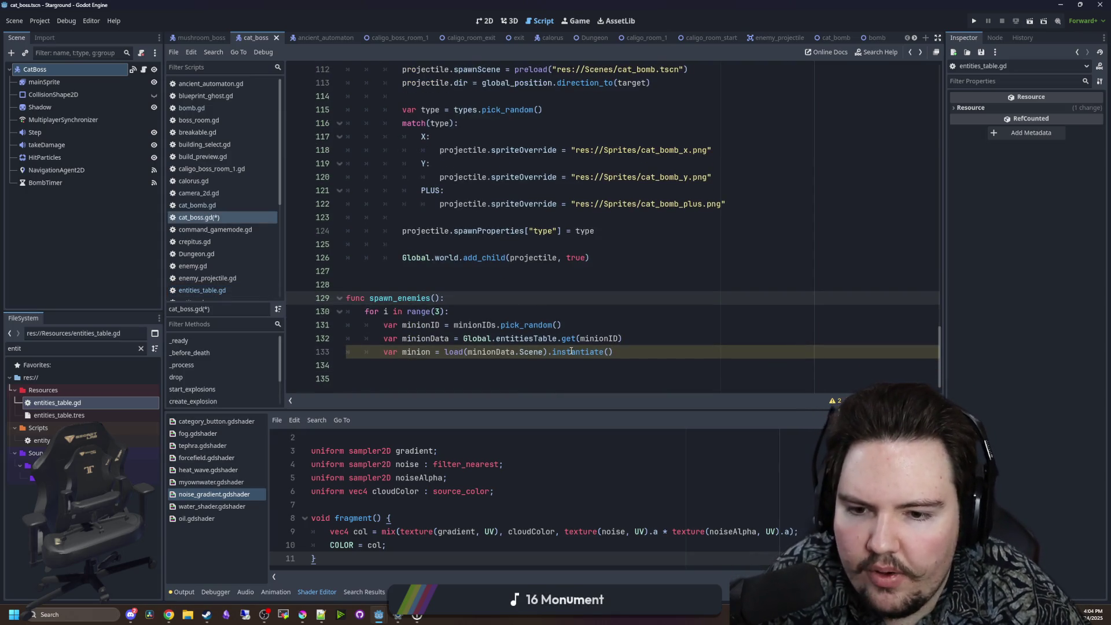
{"action": "left_click", "coordinate": [543, 352]}
{"action": "left_click_drag", "start_coordinate": [468, 352], "coordinate": [445, 352]}
{"action": "key", "text": "BackSpace"}
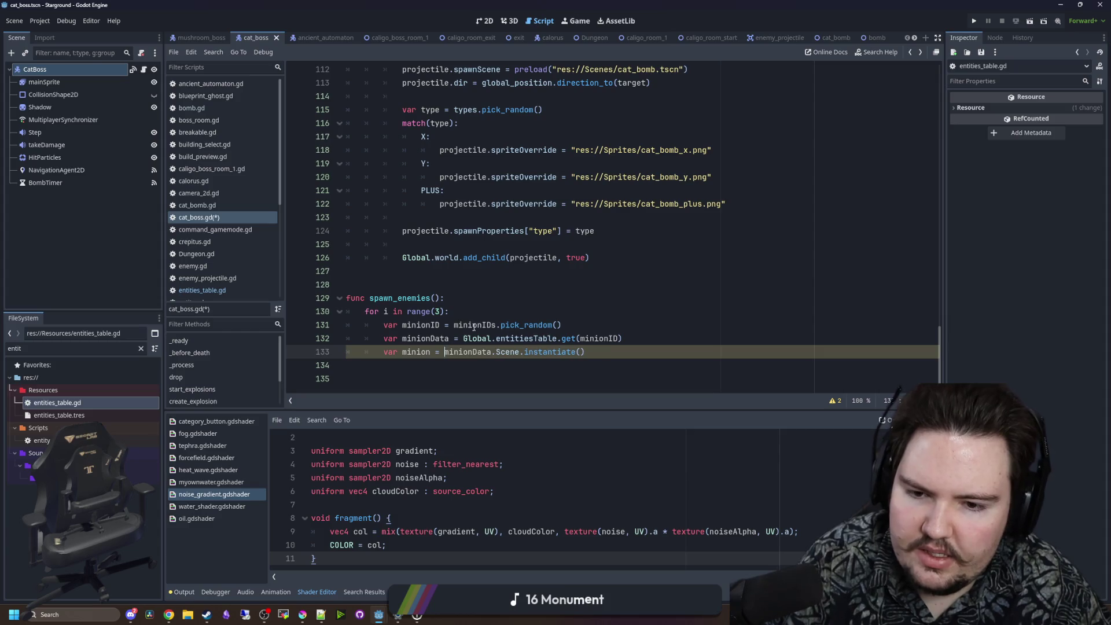
{"action": "left_click", "coordinate": [589, 352]}
- Add Global.world.add_child(minion, true) on a new line after the instantiate line
{"action": "key", "text": "Return"}
{"action": "type", "text": "add_)chi"}
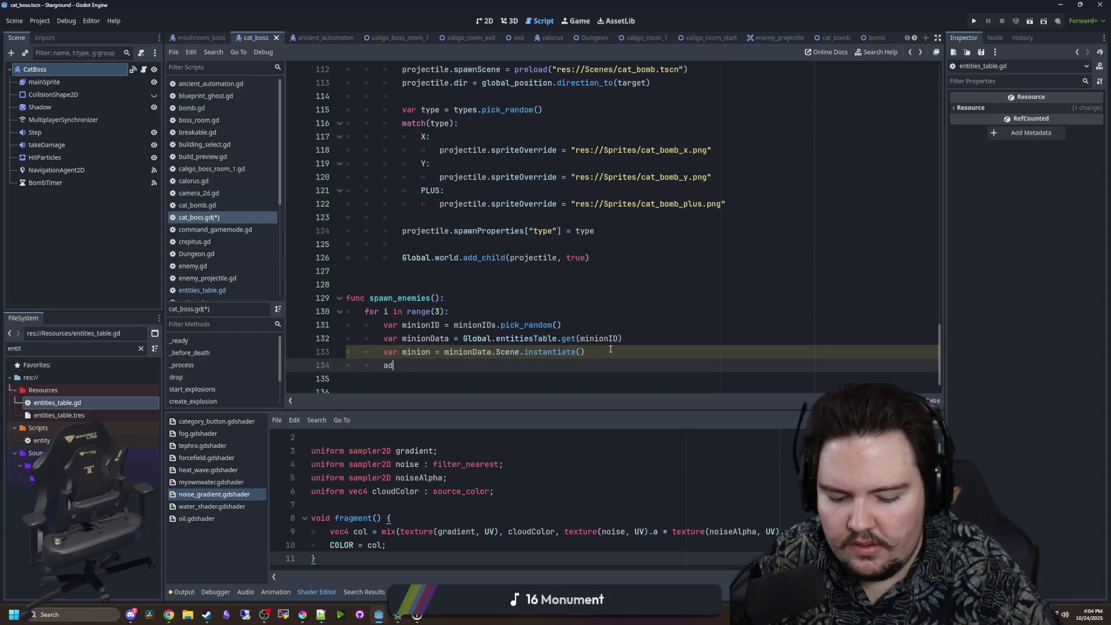
{"action": "key", "text": "BackSpace"}
{"action": "key", "text": "BackSpace"}
{"action": "key", "text": "BackSpace"}
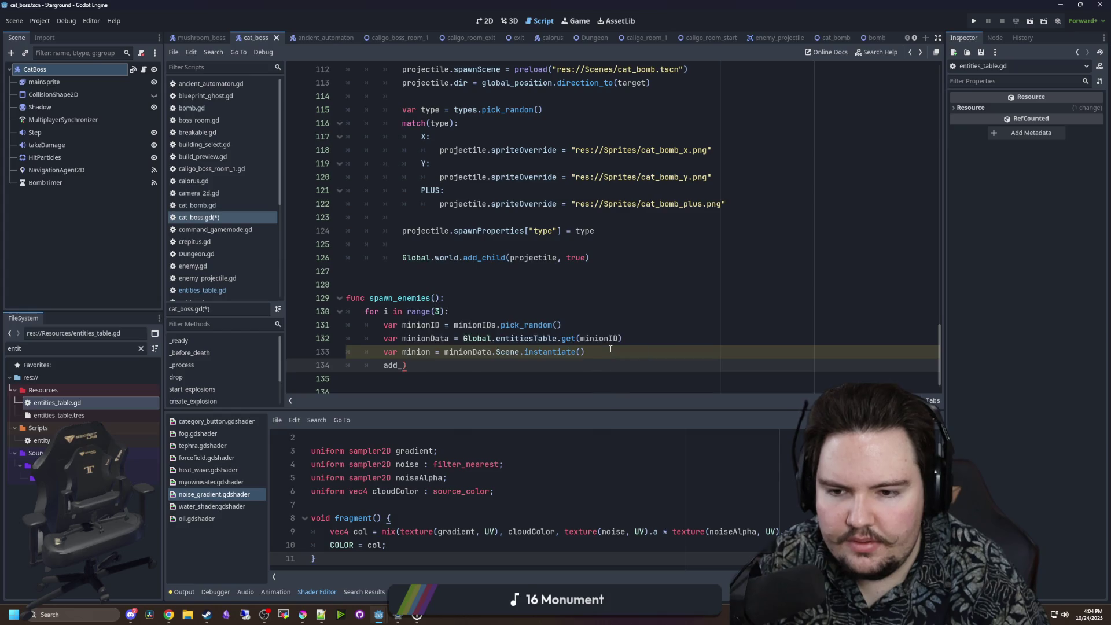
{"action": "key", "text": "BackSpace"}
{"action": "key", "text": "BackSpace"}
{"action": "key", "text": "BackSpace"}
{"action": "type", "text": "Globasl"}
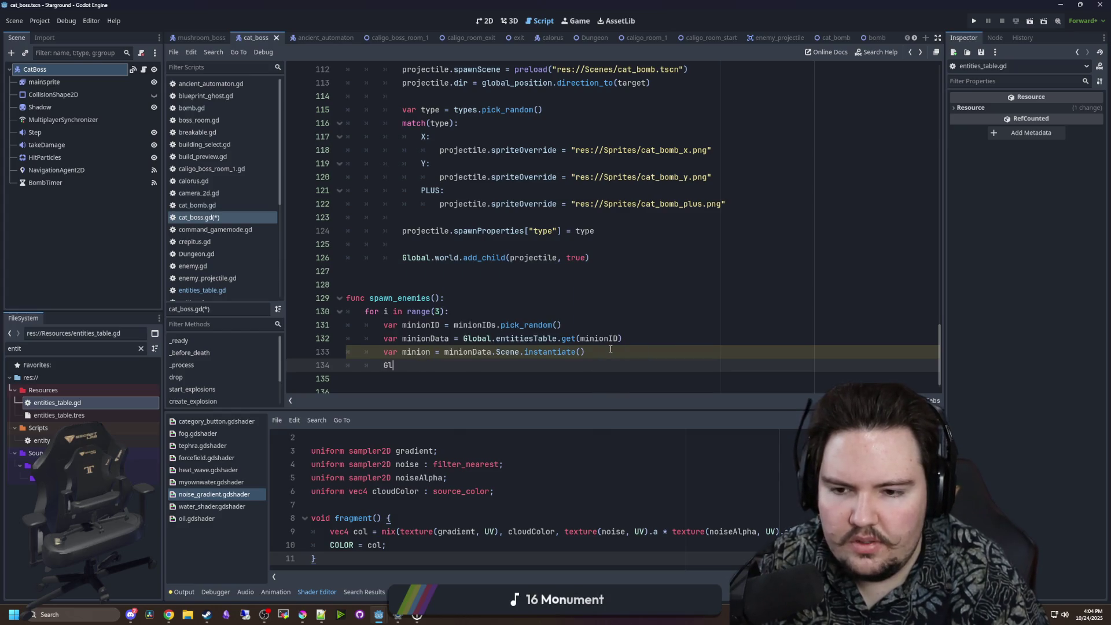
{"action": "key", "text": "BackSpace"}
{"action": "key", "text": "BackSpace"}
{"action": "type", "text": "l"}
{"action": "type", "text": "d.ad"}
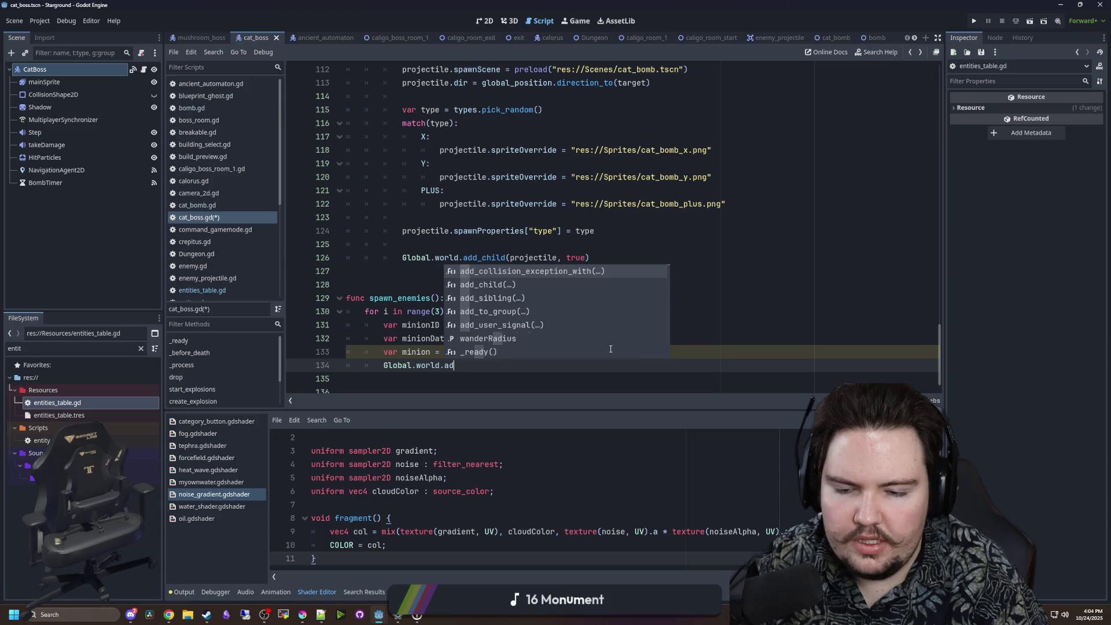
{"action": "type", "text": "d_child(minion)"}
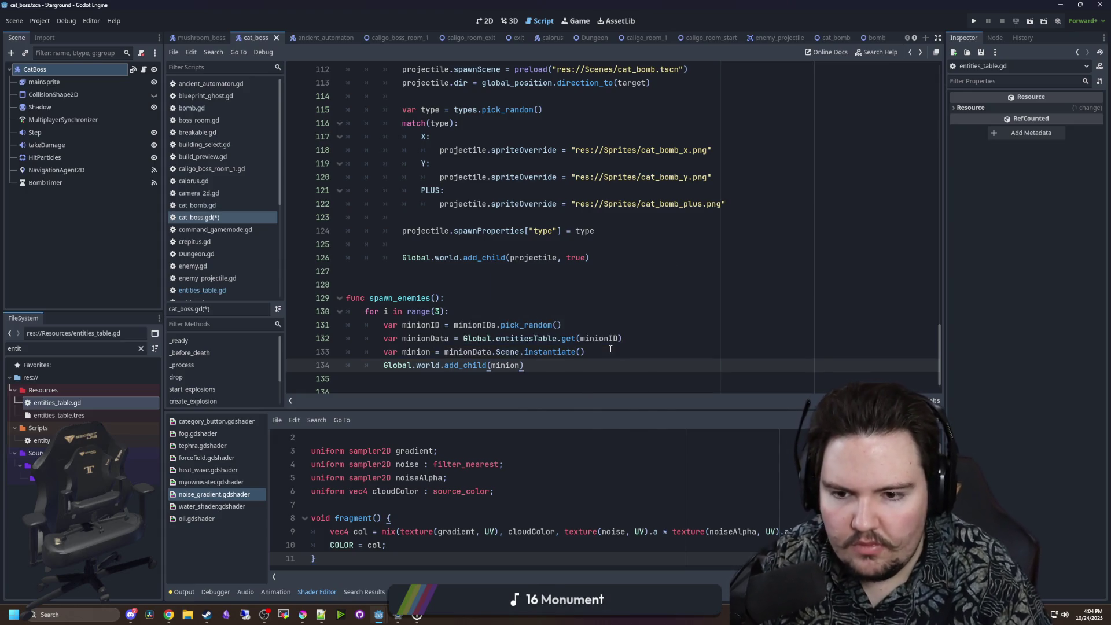
{"action": "key", "text": "BackSpace"}
{"action": "type", "text": ", true)"}
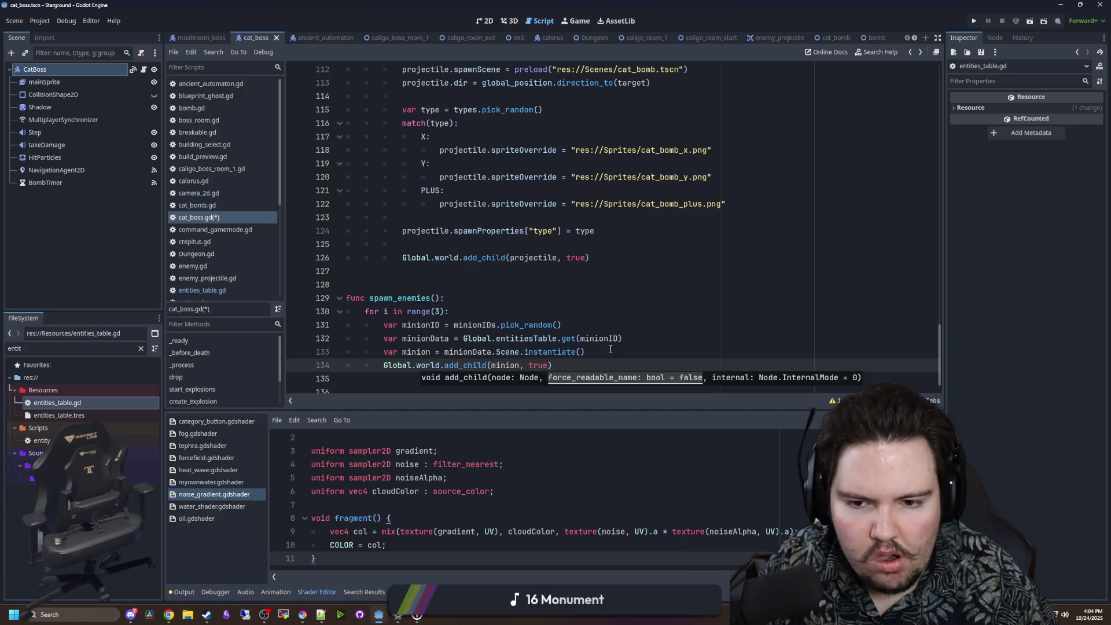
{"action": "key", "text": "Return"}
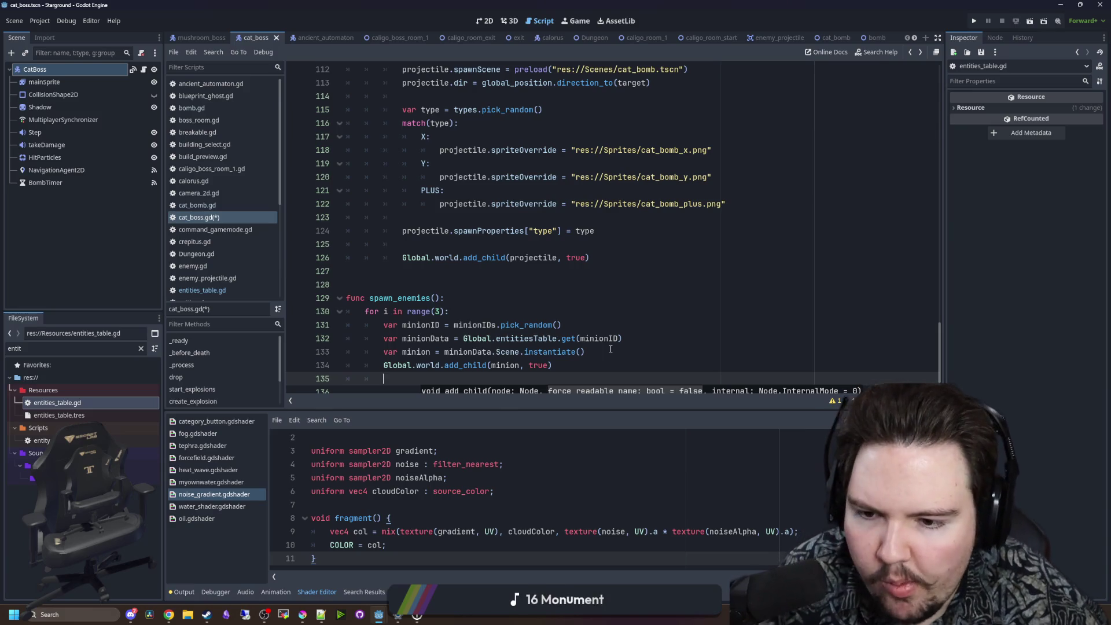
{"action": "scroll", "coordinate": [618, 313], "scroll_direction": "down", "scroll_amount": 1}
- Set minion.roomReference = roomReference and move the add_child line below it
{"action": "type", "text": "mi"}
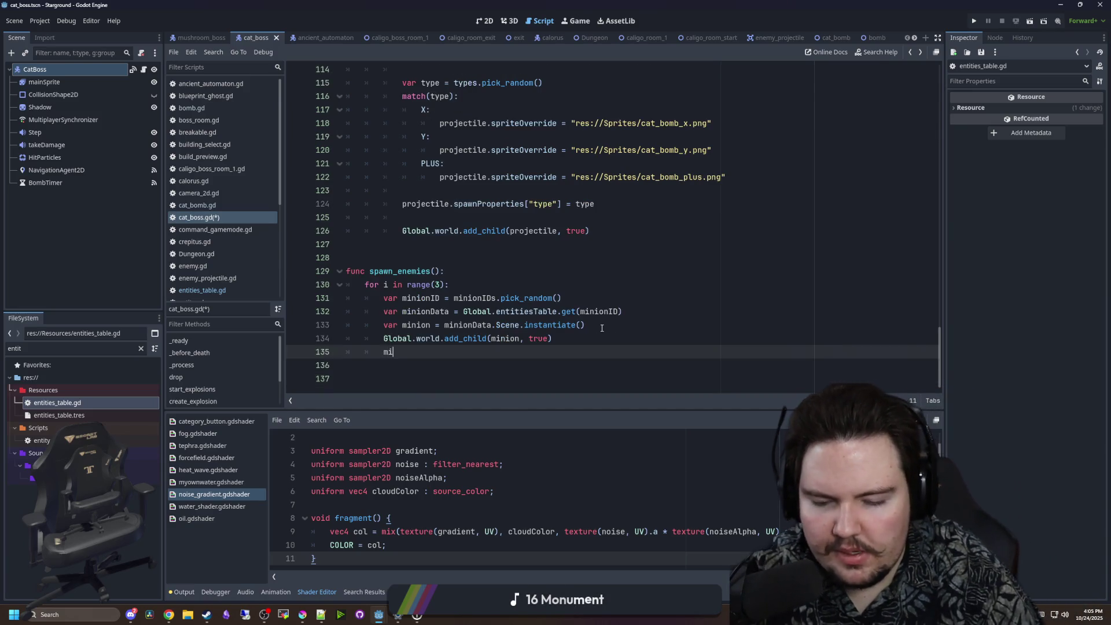
{"action": "type", "text": "nion.room"}
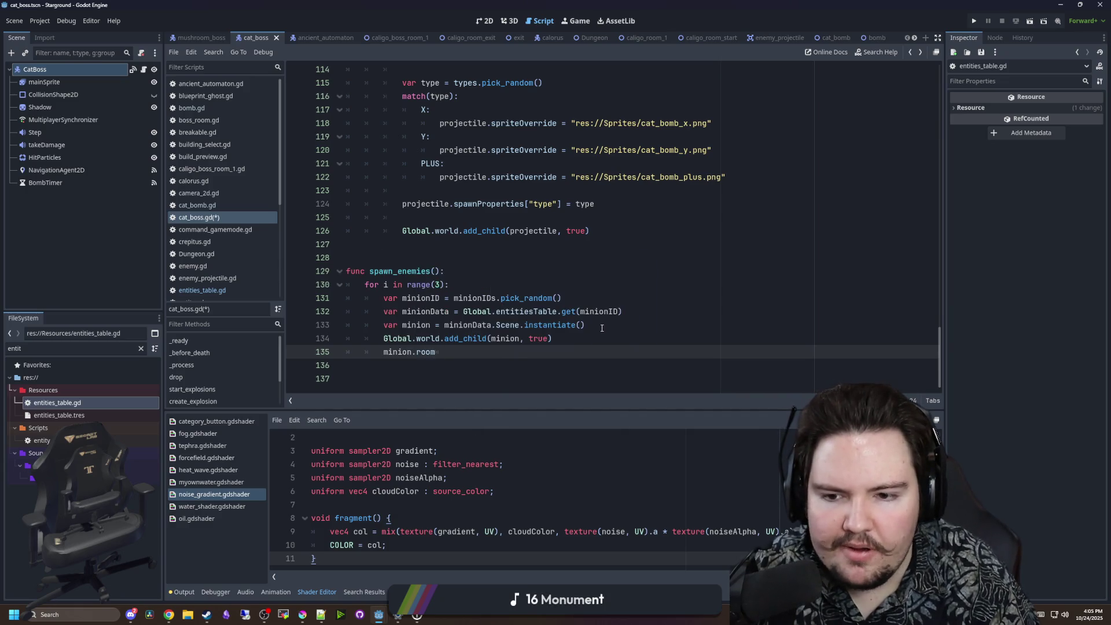
{"action": "type", "text": "Ref"}
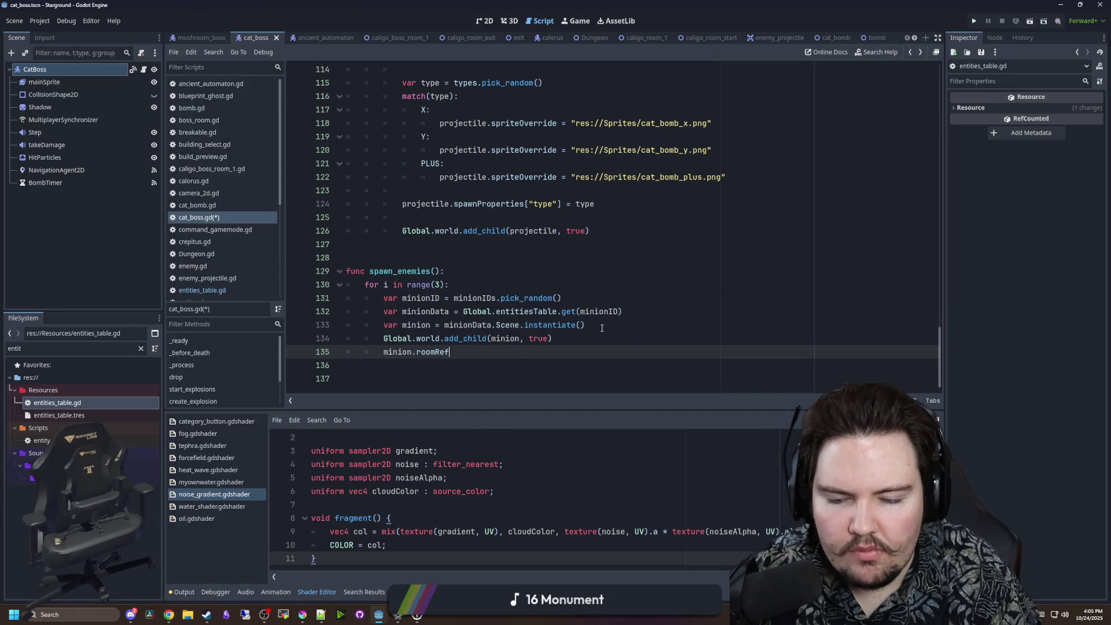
{"action": "type", "text": "erence = roomR"}
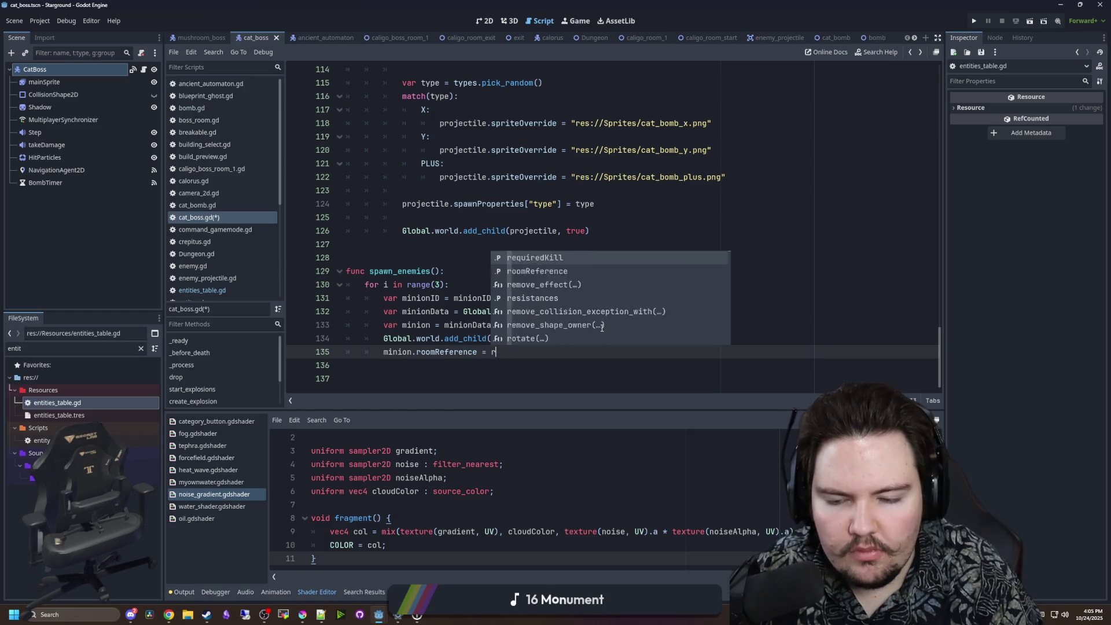
{"action": "key", "text": "Return"}
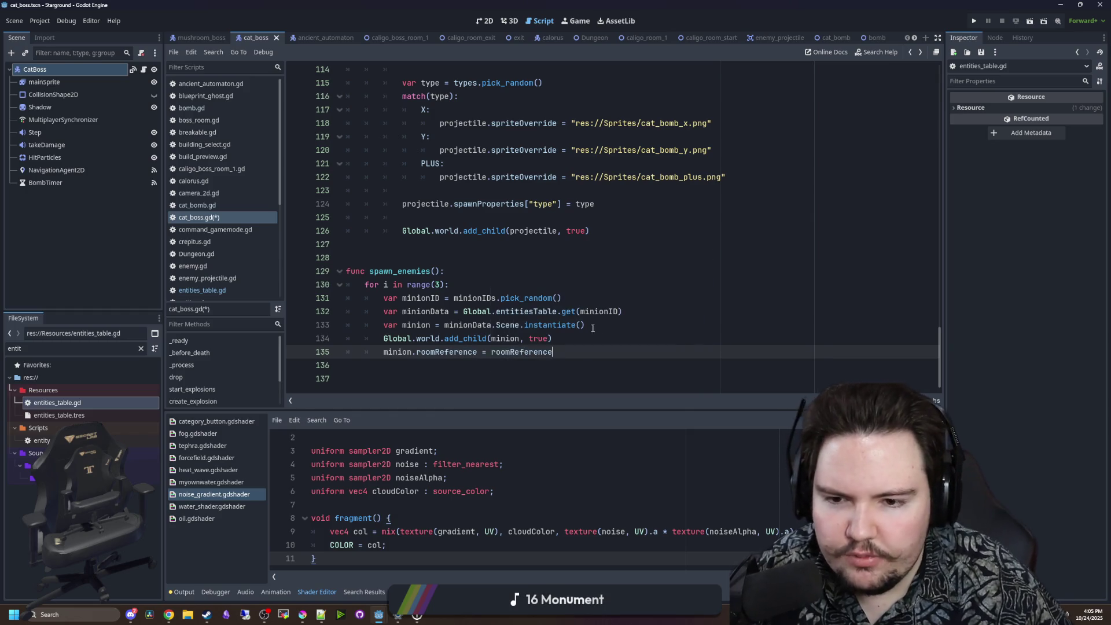
{"action": "left_click_drag", "start_coordinate": [559, 338], "coordinate": [382, 339]}
{"action": "key", "text": "ctrl+c"}
{"action": "key", "text": "BackSpace"}
{"action": "left_click", "coordinate": [570, 354]}
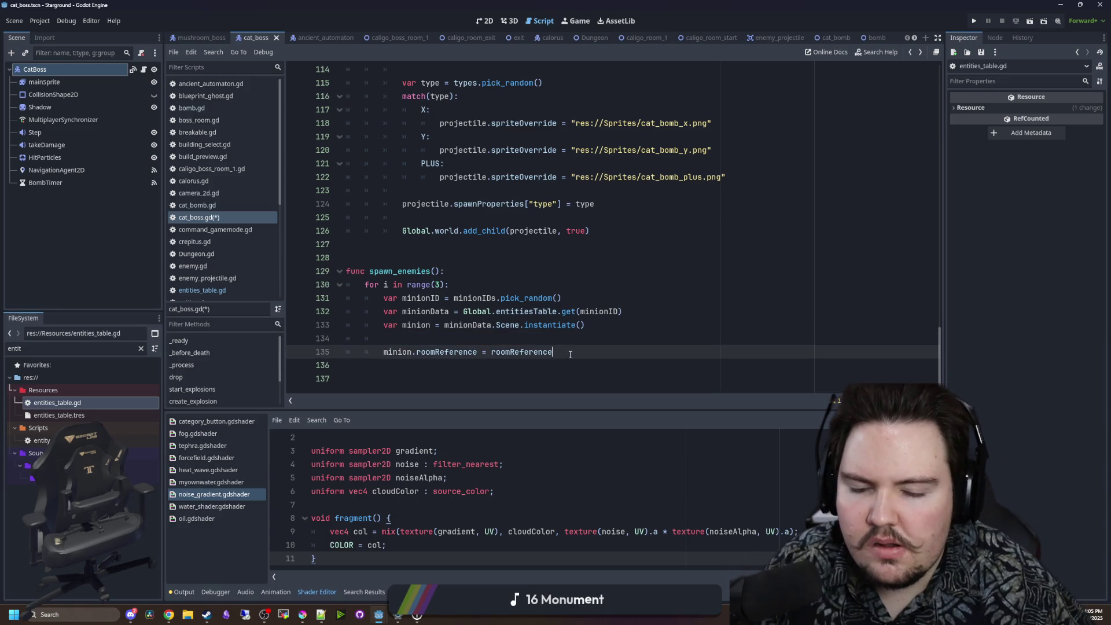
{"action": "key", "text": "Return"}
{"action": "key", "text": "ctrl+v"}
- Start a minion.add_to_group() call on the line above the roomReference assignment
{"action": "left_click", "coordinate": [582, 338]}
{"action": "type", "text": "mi"}
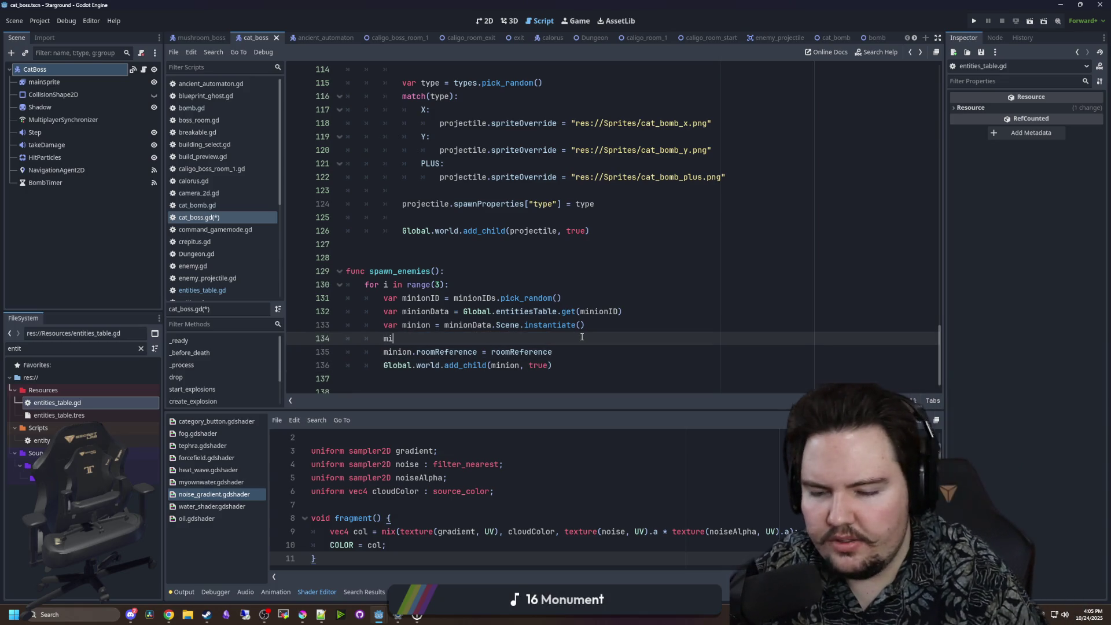
{"action": "key", "text": "BackSpace"}
{"action": "key", "text": "BackSpace"}
{"action": "type", "text": "minion.add_t"}
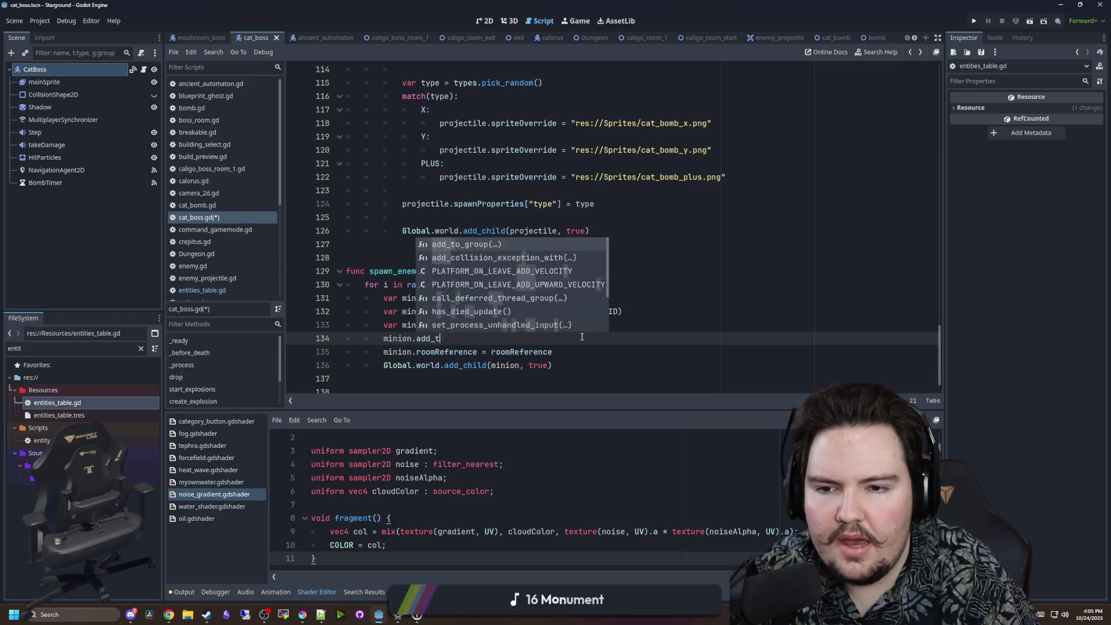
{"action": "key", "text": "Return"}
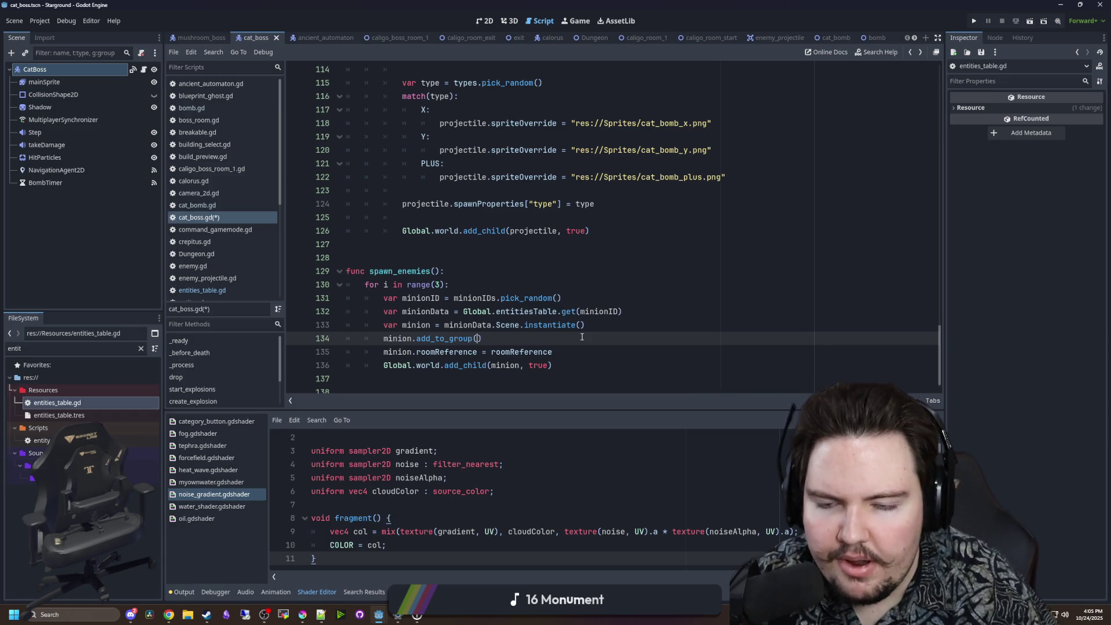
{"action": "scroll", "coordinate": [918, 253], "scroll_direction": "up", "scroll_amount": 15}
- Jump to the Enemy base class script and look through it
{"action": "scroll", "coordinate": [918, 253], "scroll_direction": "up", "scroll_amount": 15}
{"action": "scroll", "coordinate": [501, 176], "scroll_direction": "down", "scroll_amount": 5}
{"action": "scroll", "coordinate": [500, 176], "scroll_direction": "down", "scroll_amount": 20}
{"action": "scroll", "coordinate": [862, 245], "scroll_direction": "up", "scroll_amount": 6}
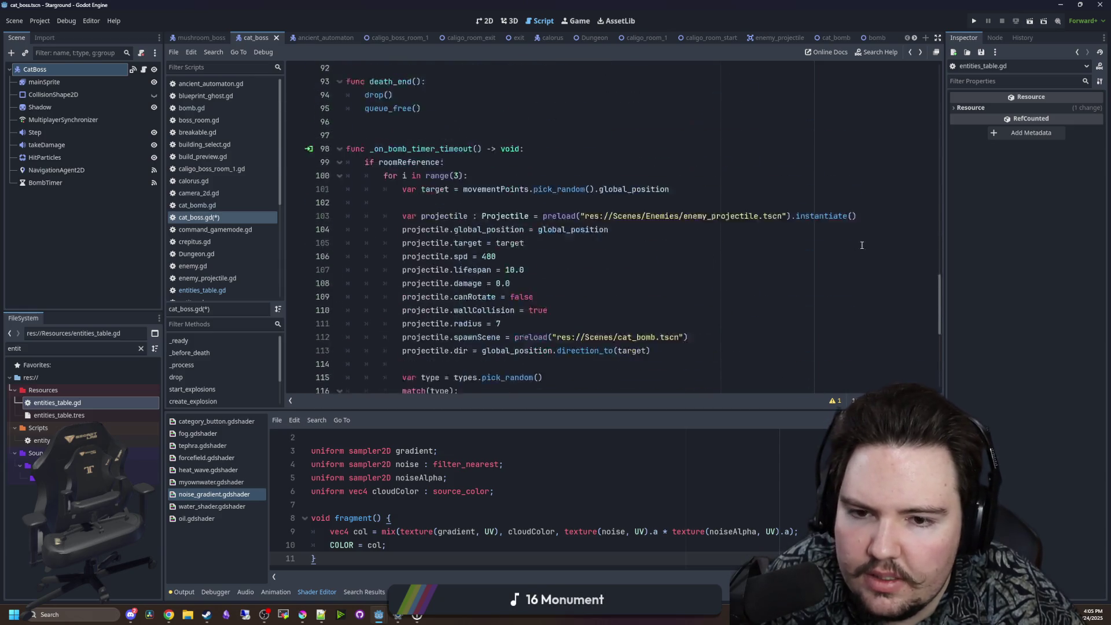
{"action": "scroll", "coordinate": [862, 246], "scroll_direction": "up", "scroll_amount": 20}
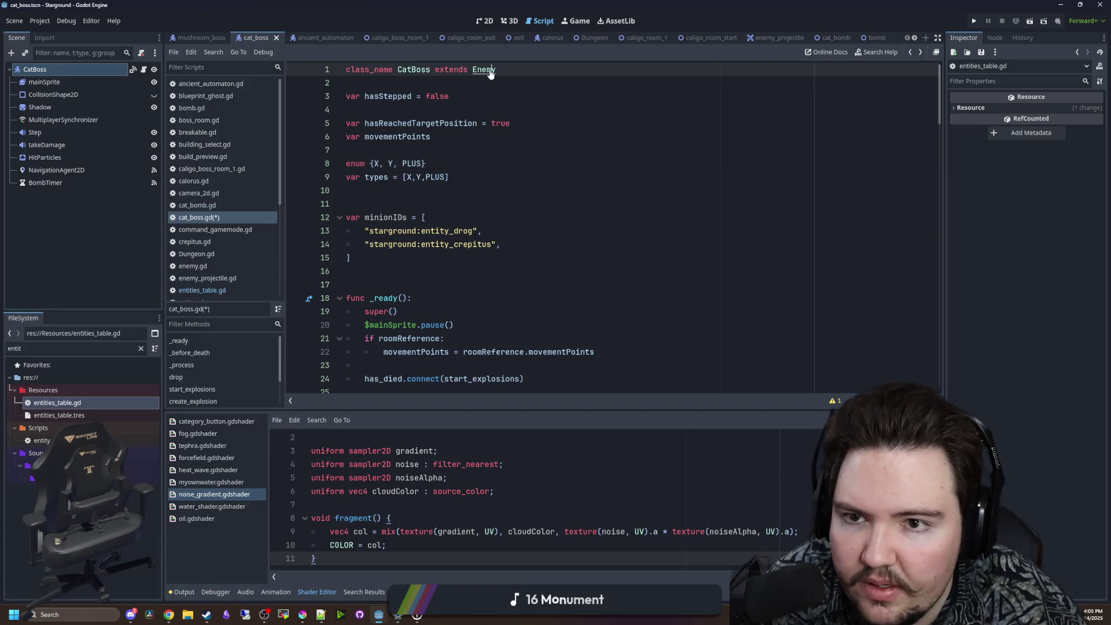
{"action": "left_click", "coordinate": [490, 73], "text": "ctrl"}
{"action": "scroll", "coordinate": [507, 152], "scroll_direction": "up", "scroll_amount": 20}
{"action": "scroll", "coordinate": [507, 152], "scroll_direction": "down", "scroll_amount": 11}
{"action": "scroll", "coordinate": [518, 151], "scroll_direction": "up", "scroll_amount": 11}
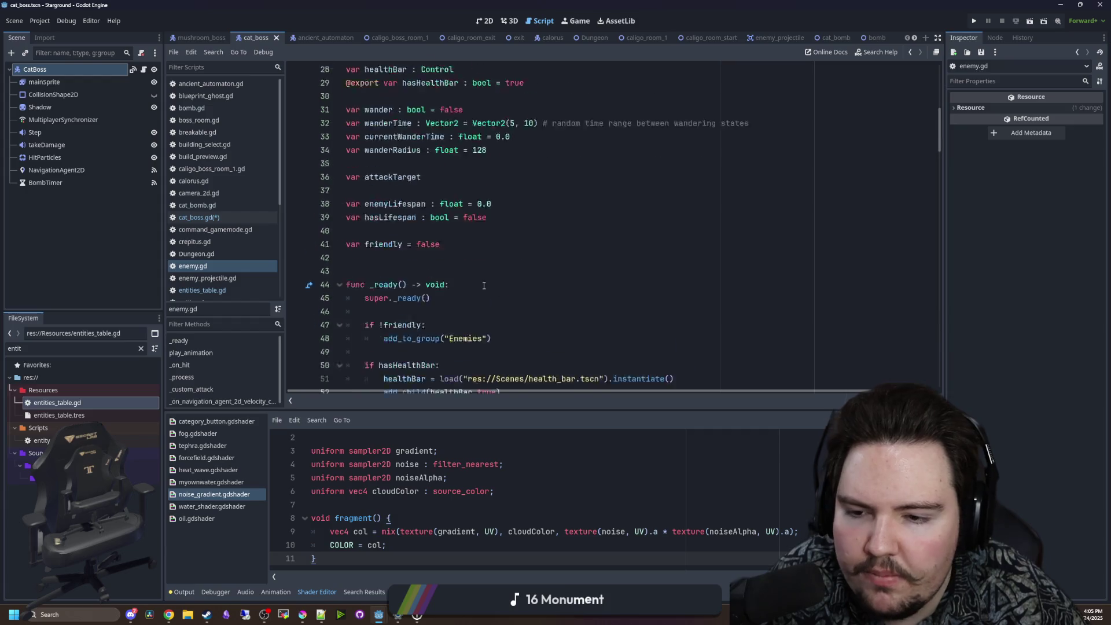
- Open the room_1 scene and find the add_to_group call using dungeonRegion in room.gd
{"action": "left_click", "coordinate": [141, 348]}
{"action": "type", "text": "room_1"}
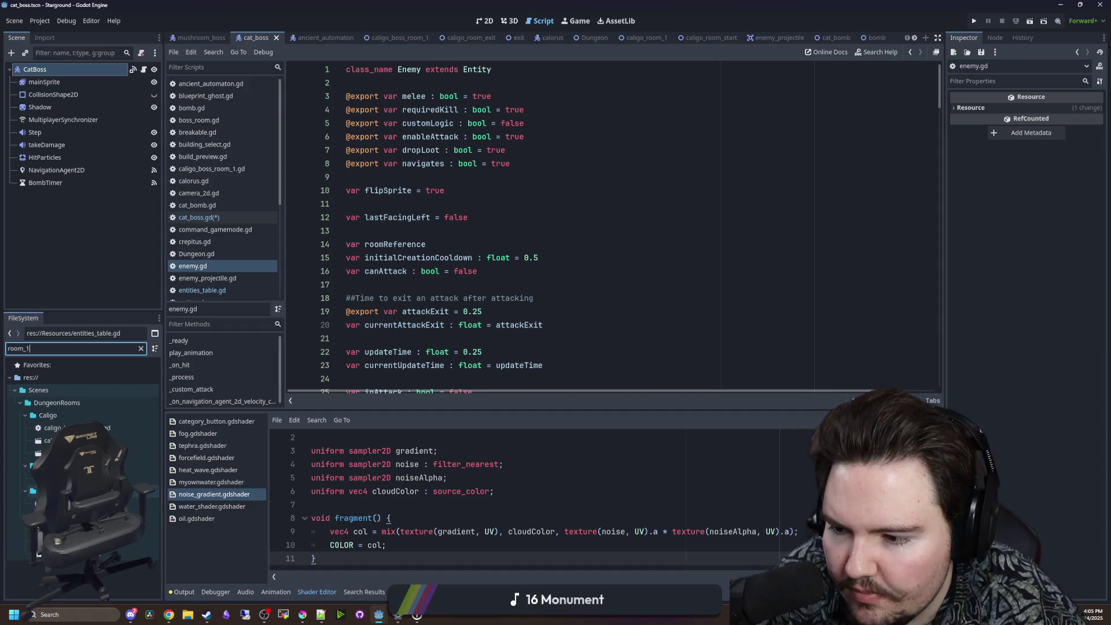
{"action": "double_click", "coordinate": [133, 478]}
{"action": "left_click", "coordinate": [592, 190]}
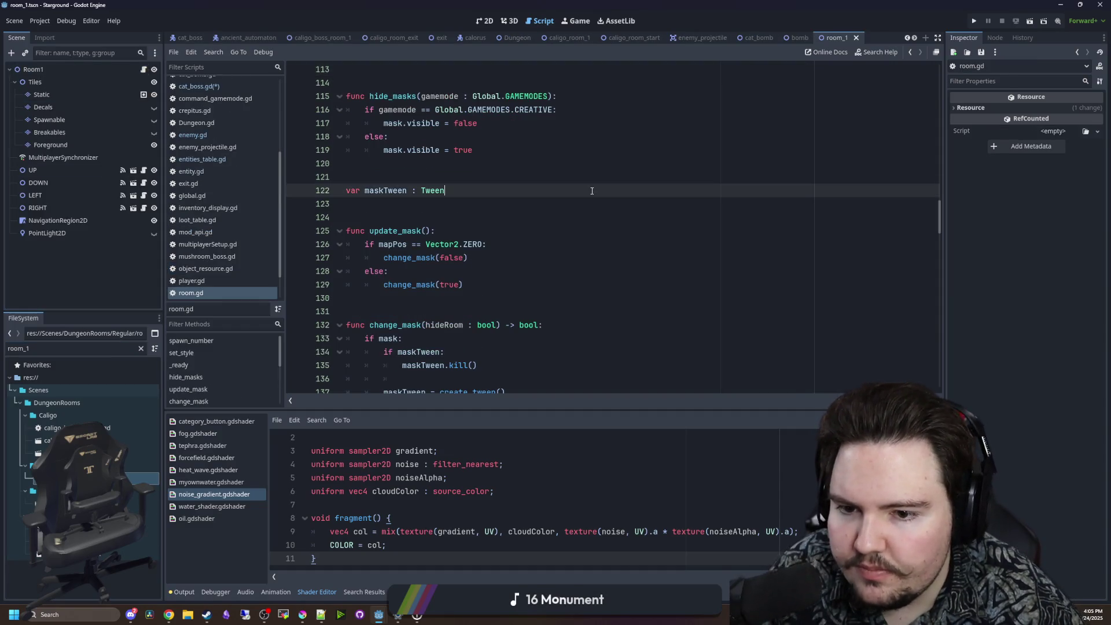
{"action": "key", "text": "ctrl+f"}
{"action": "type", "text": "add_to_gr"}
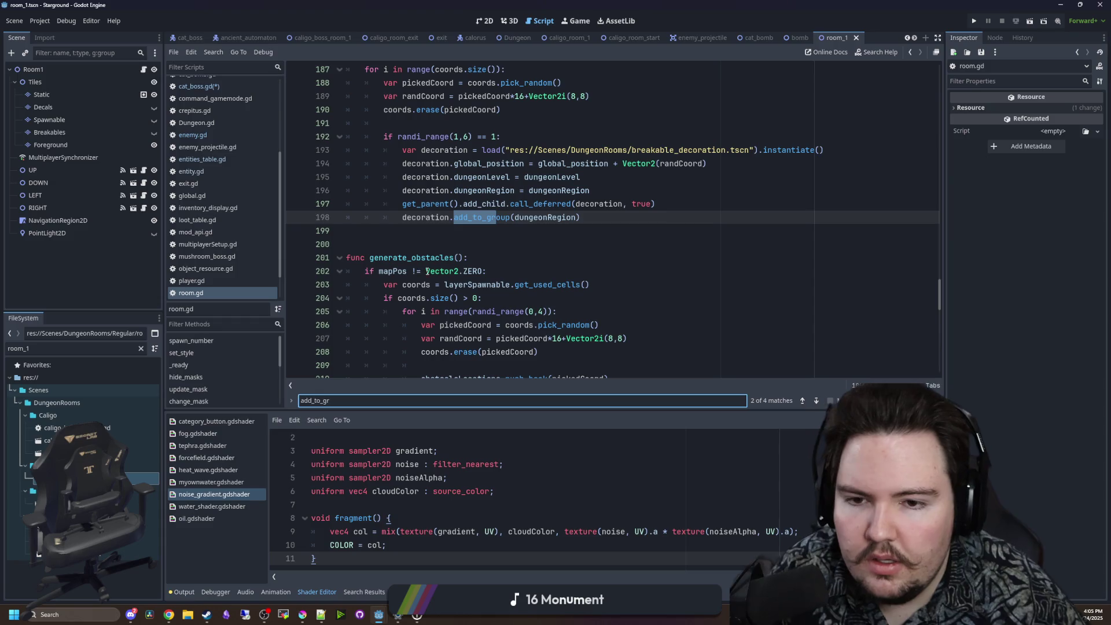
{"action": "left_click", "coordinate": [463, 244]}
{"action": "double_click", "coordinate": [544, 217]}
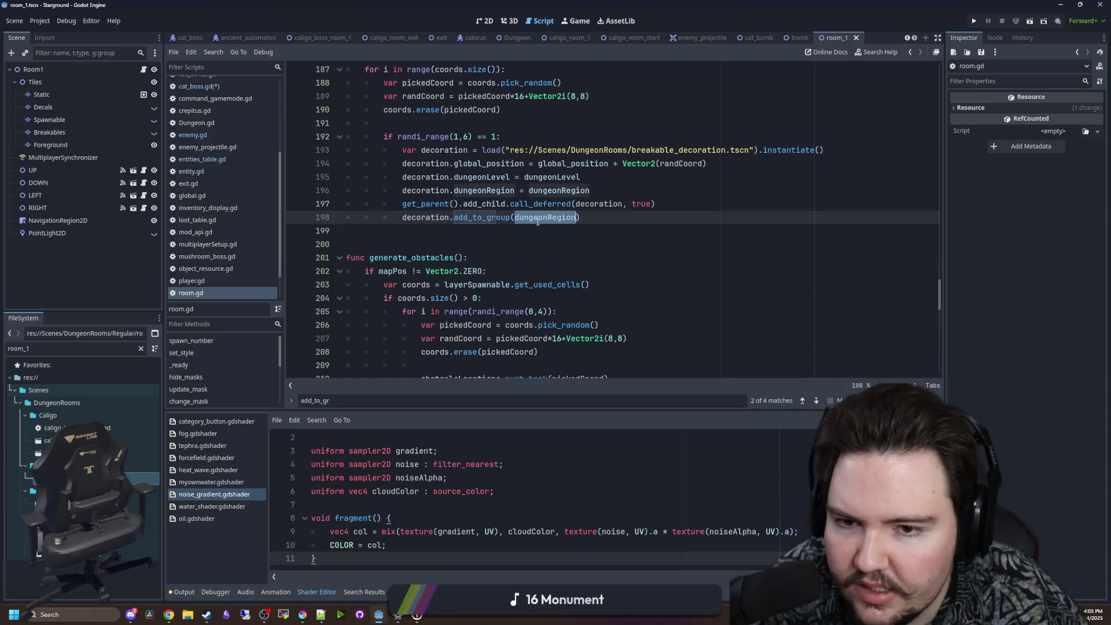
- Go back to cat_boss.gd and save it
{"action": "left_click", "coordinate": [222, 85]}
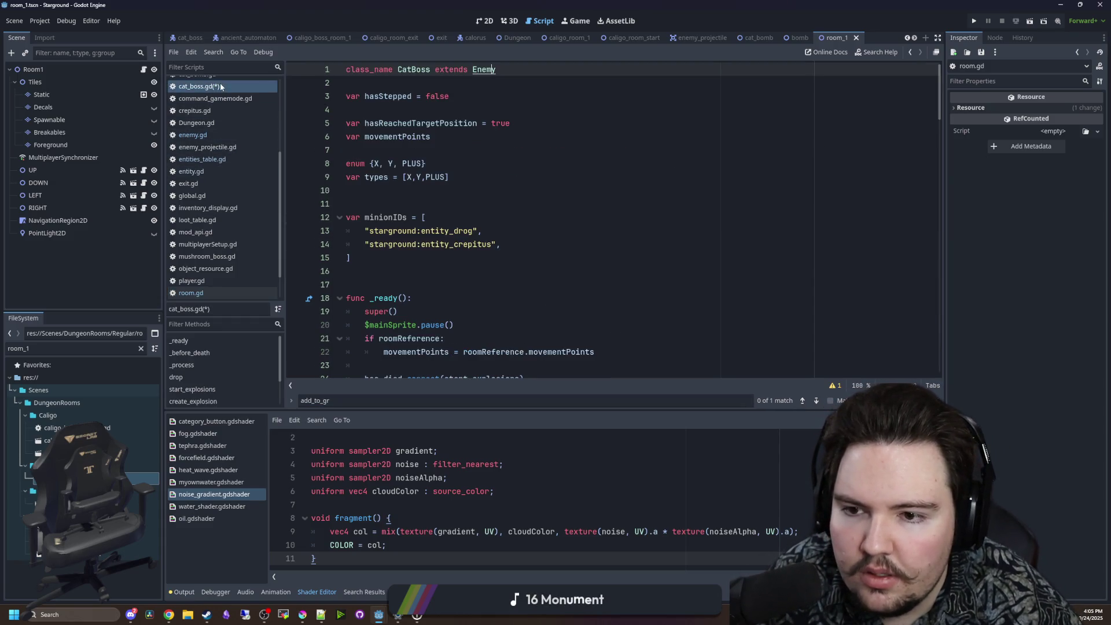
{"action": "left_click", "coordinate": [383, 202]}
{"action": "key", "text": "ctrl+s"}
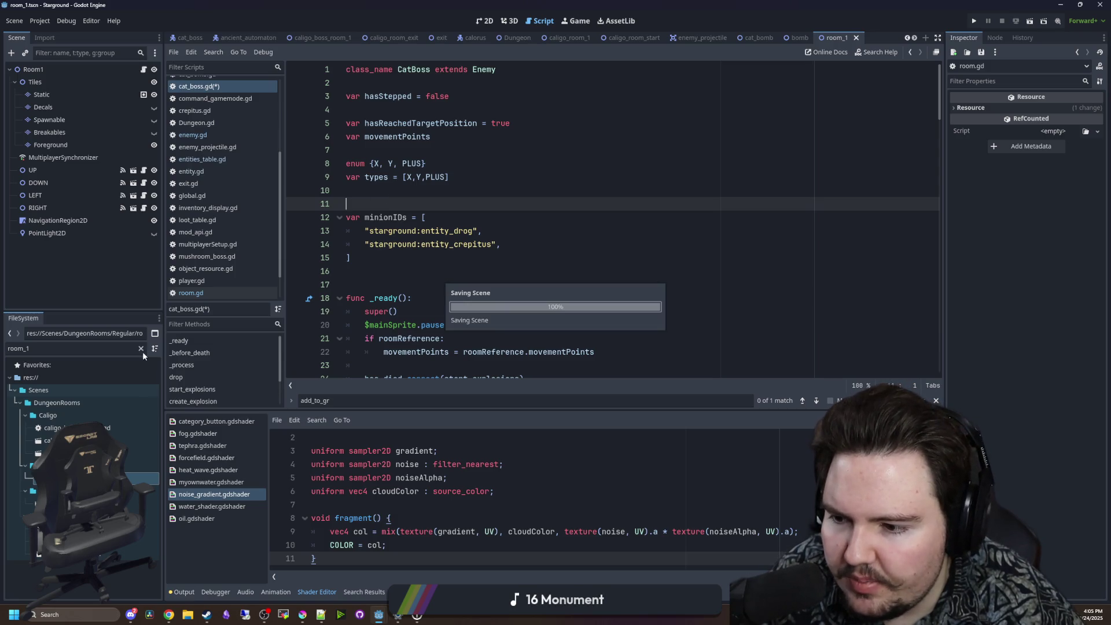
- Inspect how BossRoom adds the boss to its region group, via caligo_boss_room_1.gd
{"action": "double_click", "coordinate": [75, 428]}
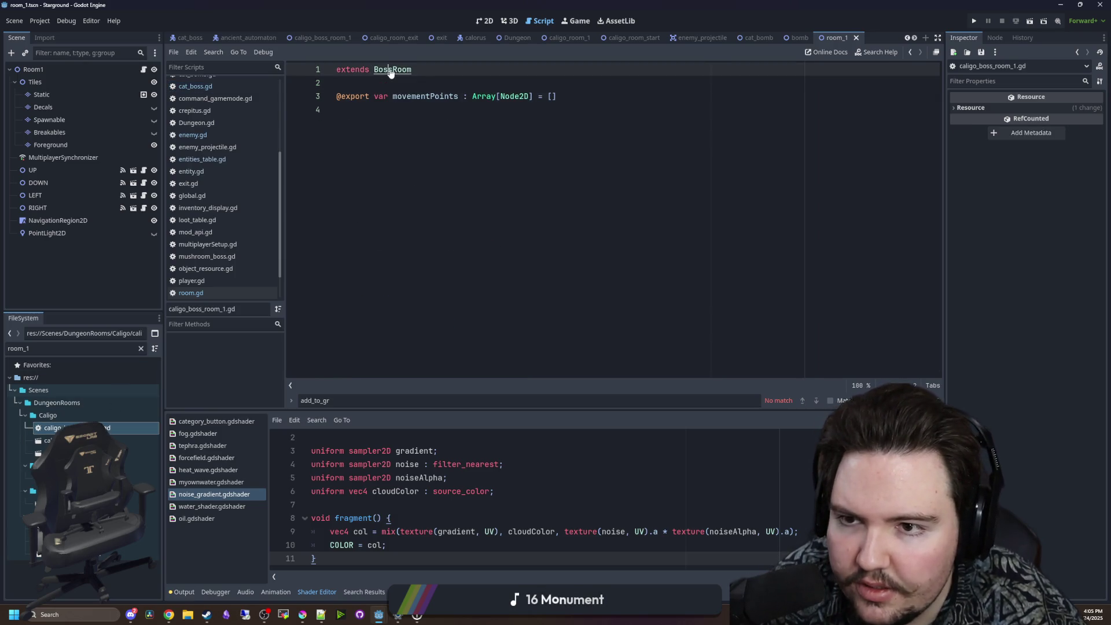
{"action": "left_click", "coordinate": [390, 70], "text": "ctrl"}
{"action": "triple_click", "coordinate": [521, 284]}
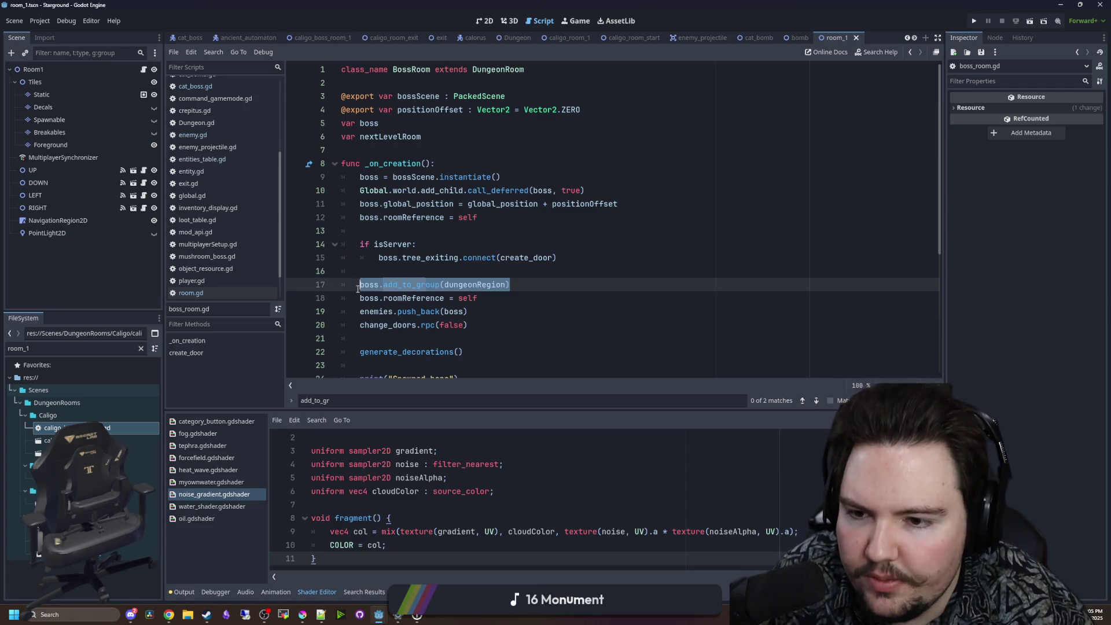
{"action": "key", "text": "Up"}
{"action": "scroll", "coordinate": [207, 176], "scroll_direction": "up", "scroll_amount": 5}
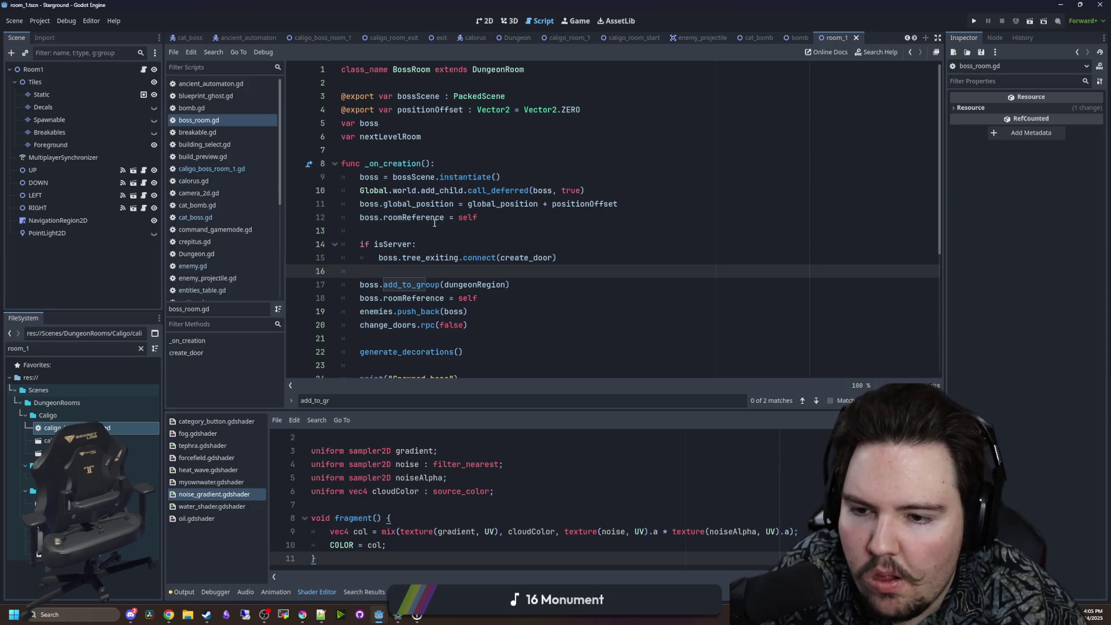
{"action": "left_click", "coordinate": [209, 218]}
- Put ModAPI.get_region_id_at_position(global_position) inside the add_to_group() call
{"action": "scroll", "coordinate": [343, 254], "scroll_direction": "down", "scroll_amount": 20}
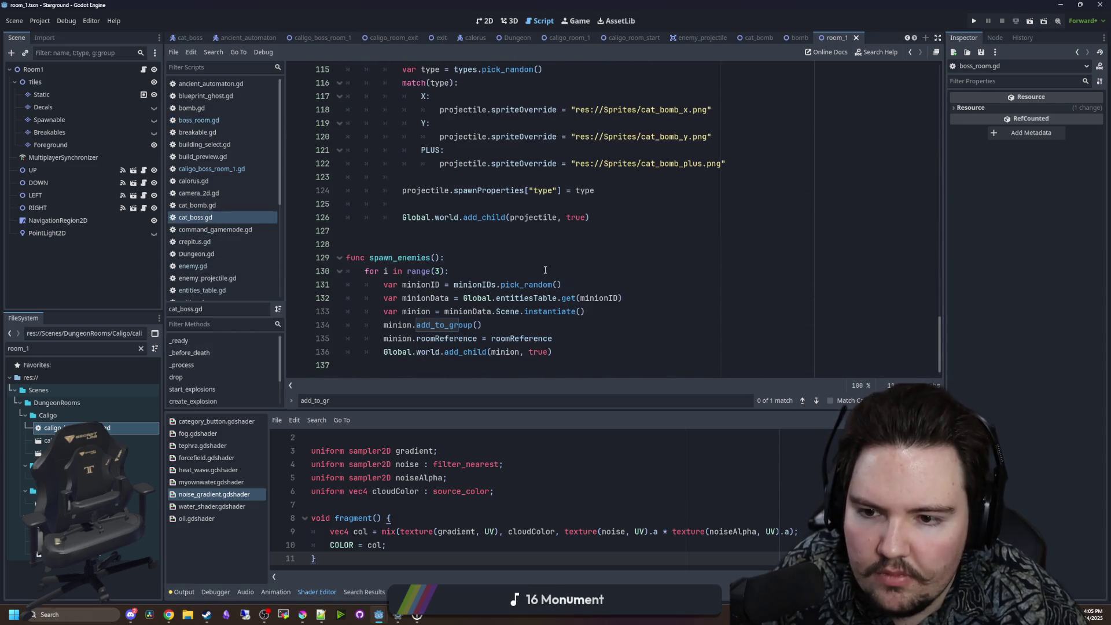
{"action": "left_click", "coordinate": [501, 324]}
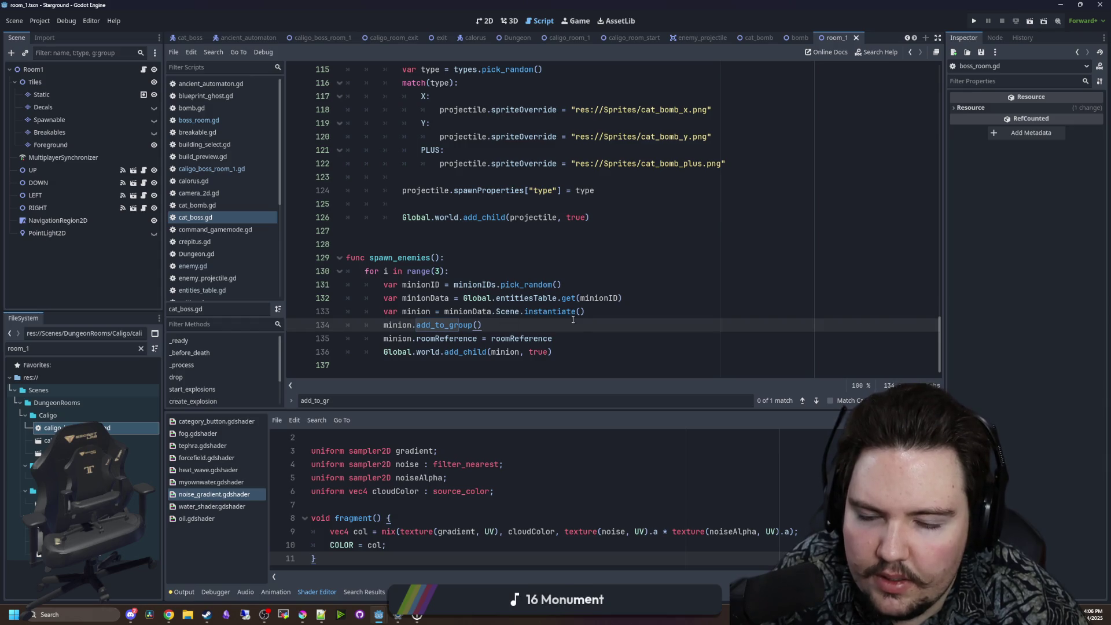
{"action": "key", "text": "Left"}
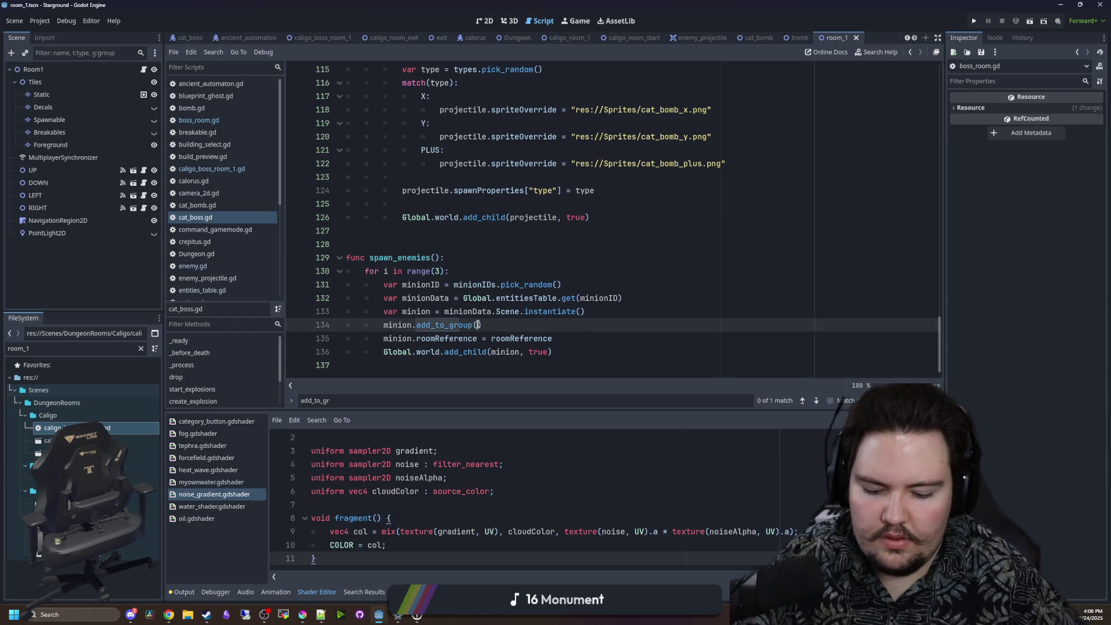
{"action": "type", "text": "ModAPI.g"}
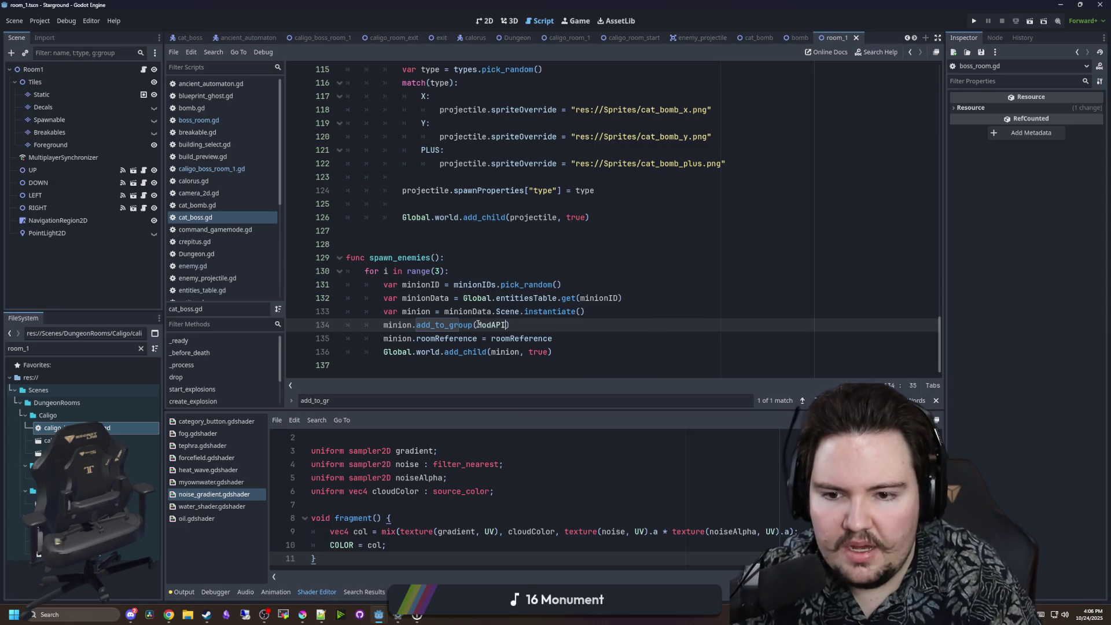
{"action": "type", "text": "et_region"}
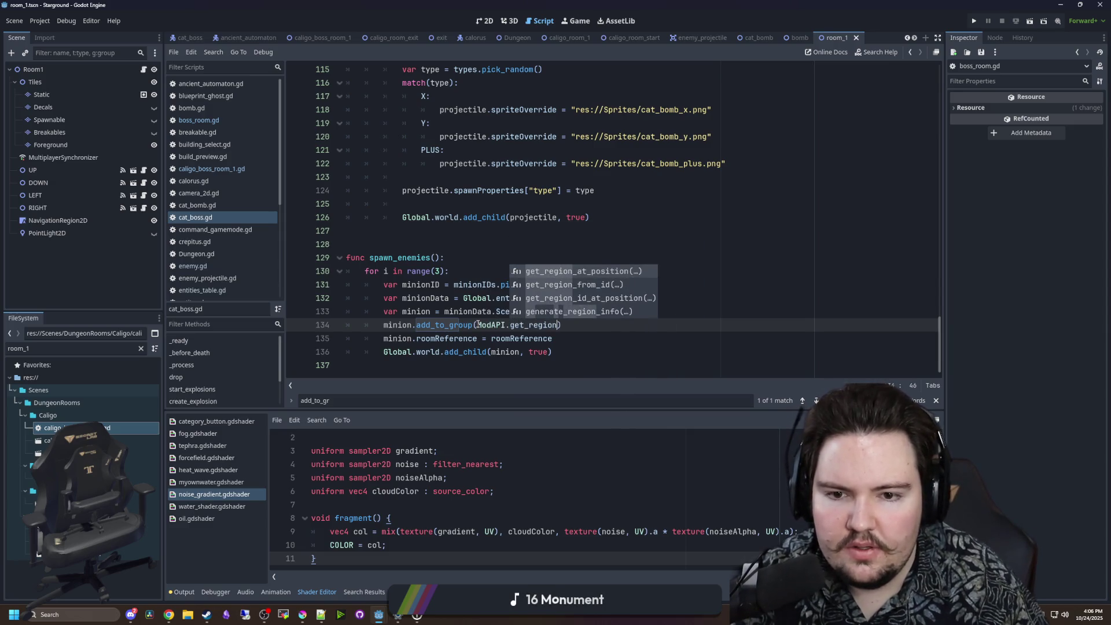
{"action": "key", "text": "Down"}
{"action": "key", "text": "Down"}
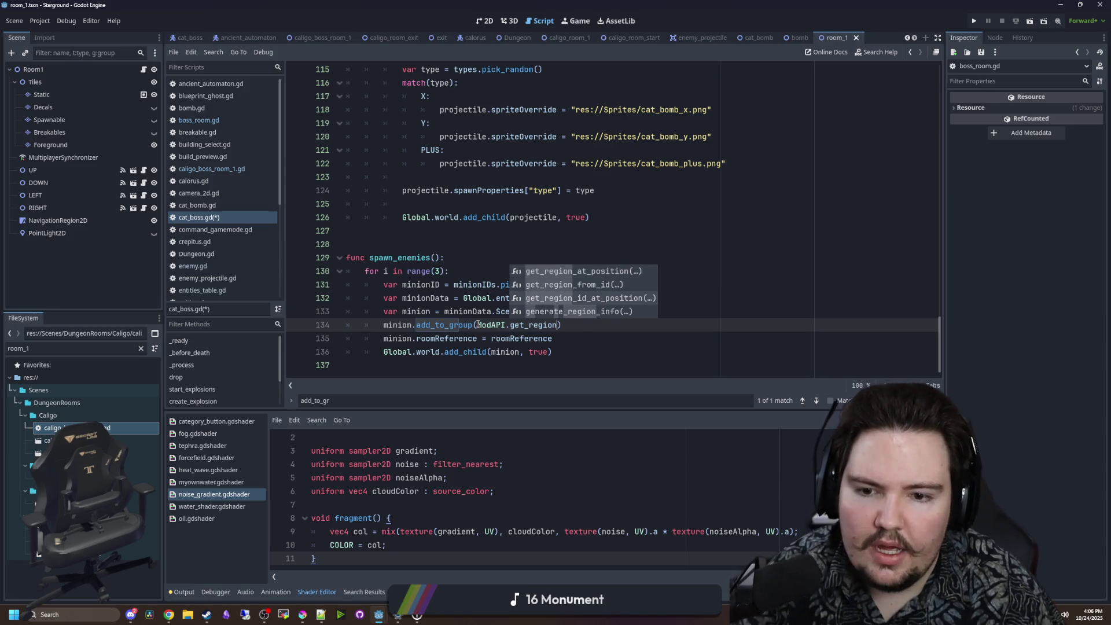
{"action": "key", "text": "Return"}
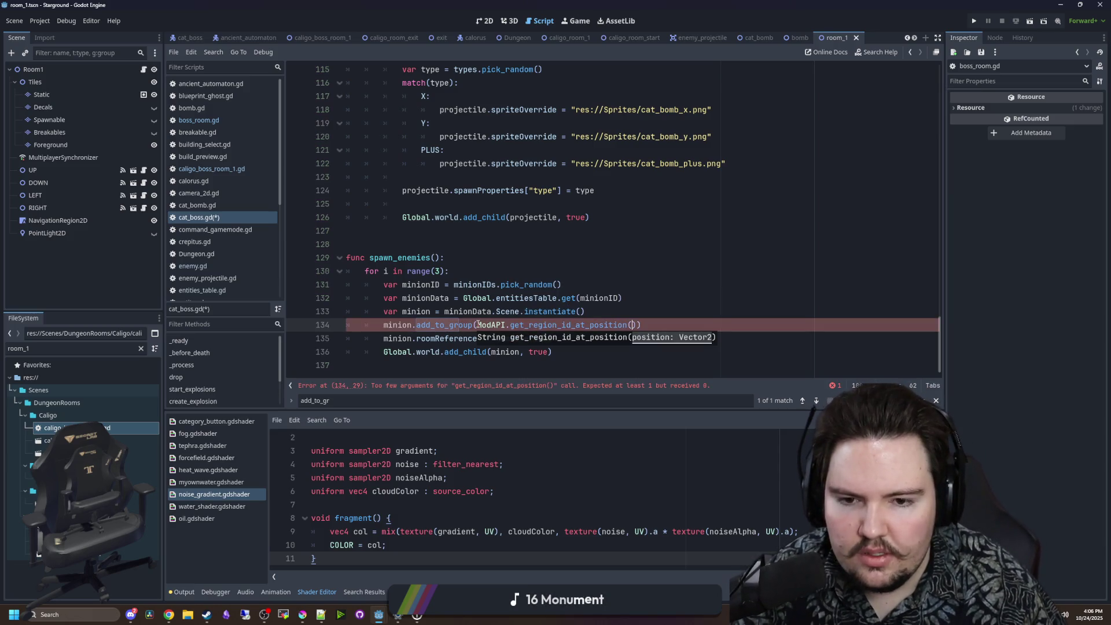
{"action": "type", "text": "global_position"}
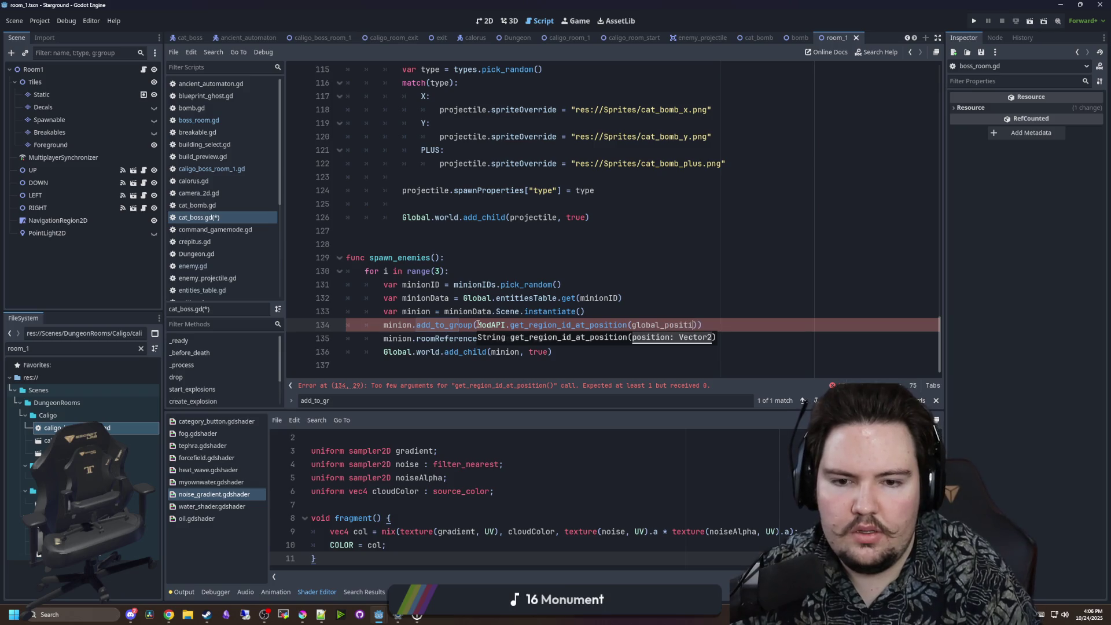
{"action": "key", "text": "Escape"}
- Cut that region lookup and open a new first line in spawn_enemies
{"action": "key", "text": "ctrl+shift+Left"}
{"action": "key", "text": "ctrl+shift+Left"}
{"action": "key", "text": "ctrl+shift+Left"}
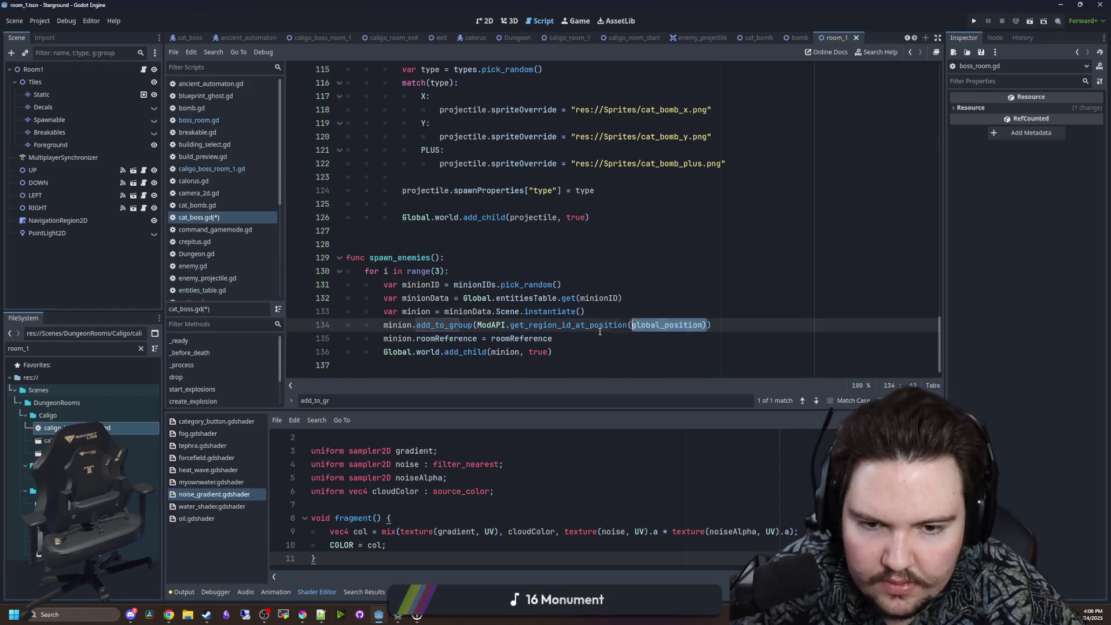
{"action": "key", "text": "ctrl+x"}
{"action": "left_click", "coordinate": [483, 263]}
{"action": "key", "text": "Return"}
- Store the region lookup in var dungeonID and pass dungeonID to add_to_group()
{"action": "type", "text": "var "}
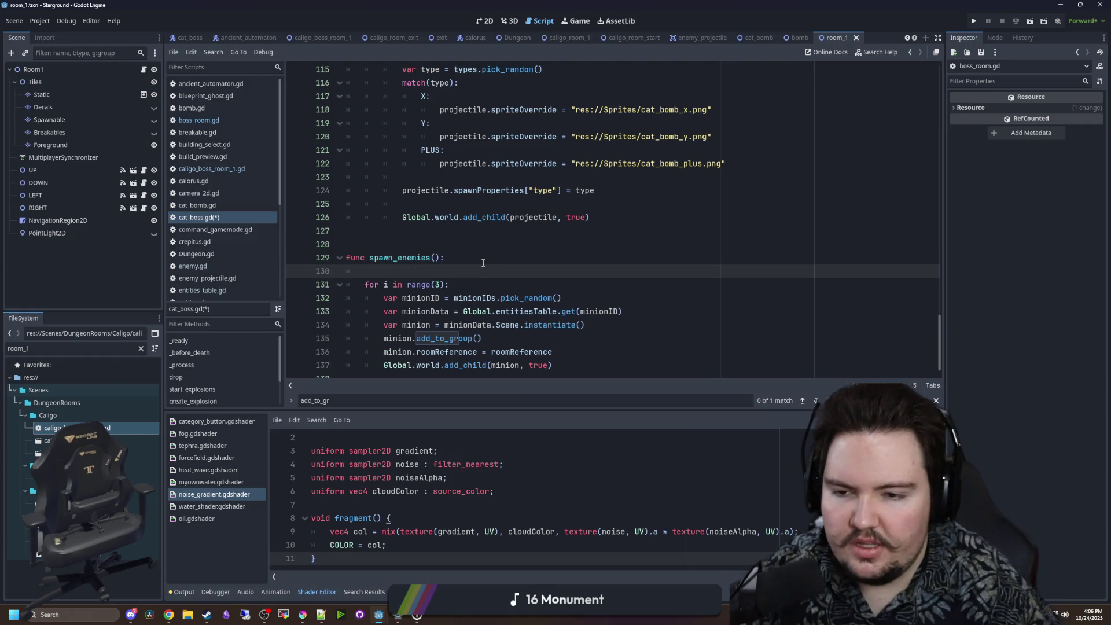
{"action": "type", "text": "dungeonID ="}
{"action": "key", "text": "ctrl+v"}
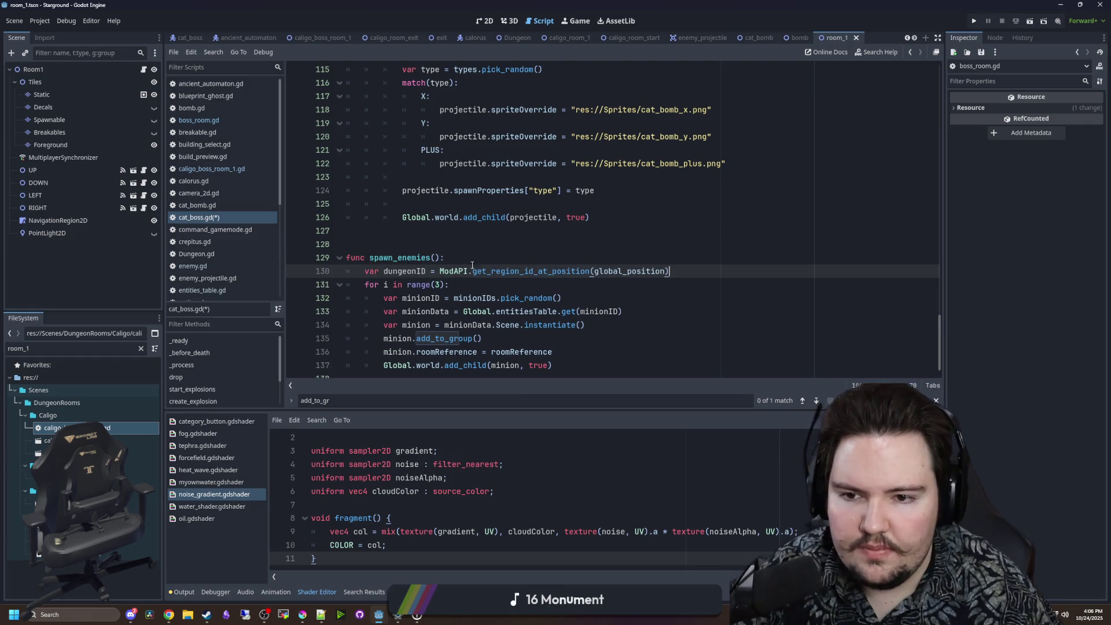
{"action": "double_click", "coordinate": [405, 271]}
{"action": "key", "text": "ctrl+c"}
{"action": "left_click", "coordinate": [473, 339]}
{"action": "key", "text": "ctrl+v"}
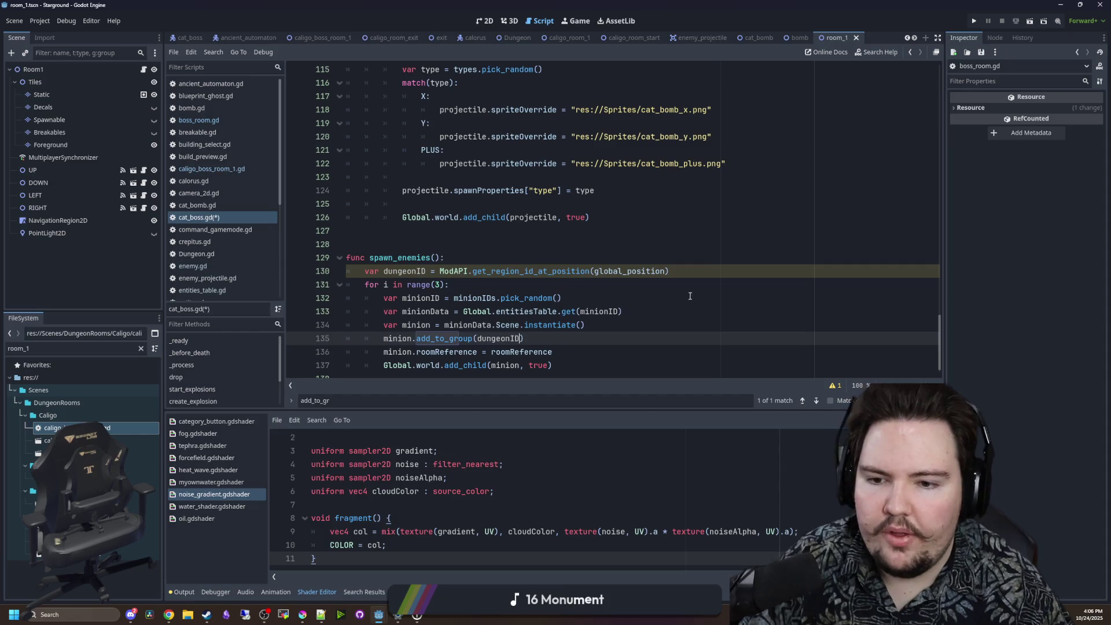
{"action": "left_click", "coordinate": [699, 269]}
{"action": "key", "text": "Return"}
- Add minion.global_position = global_position below the roomReference assignment
{"action": "left_click", "coordinate": [394, 242]}
{"action": "scroll", "coordinate": [394, 239], "scroll_direction": "down", "scroll_amount": 1}
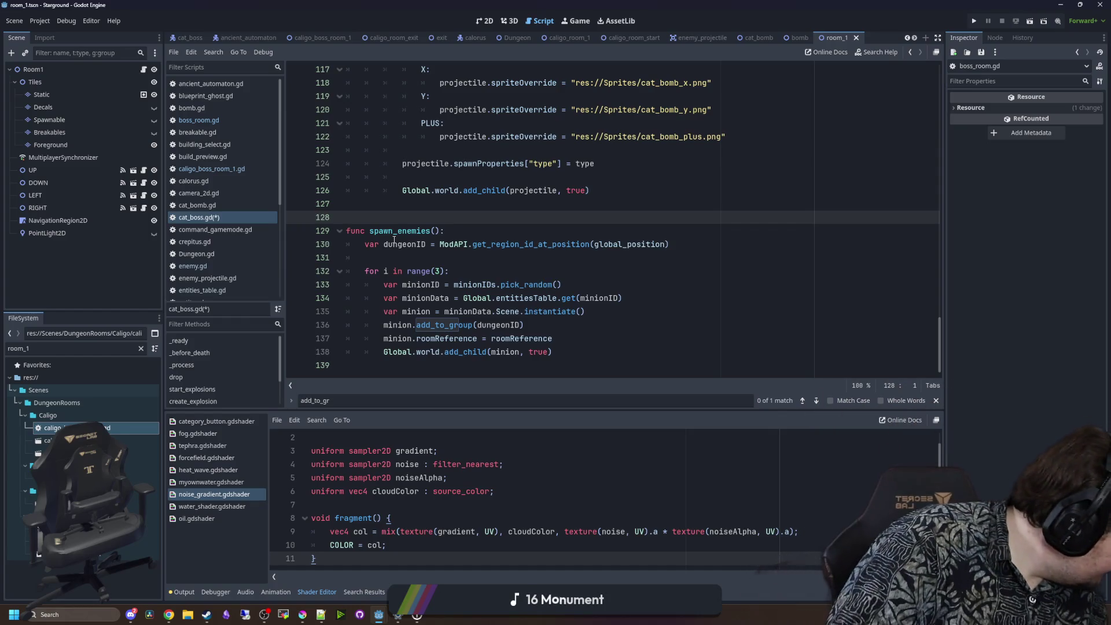
{"action": "left_click", "coordinate": [382, 257]}
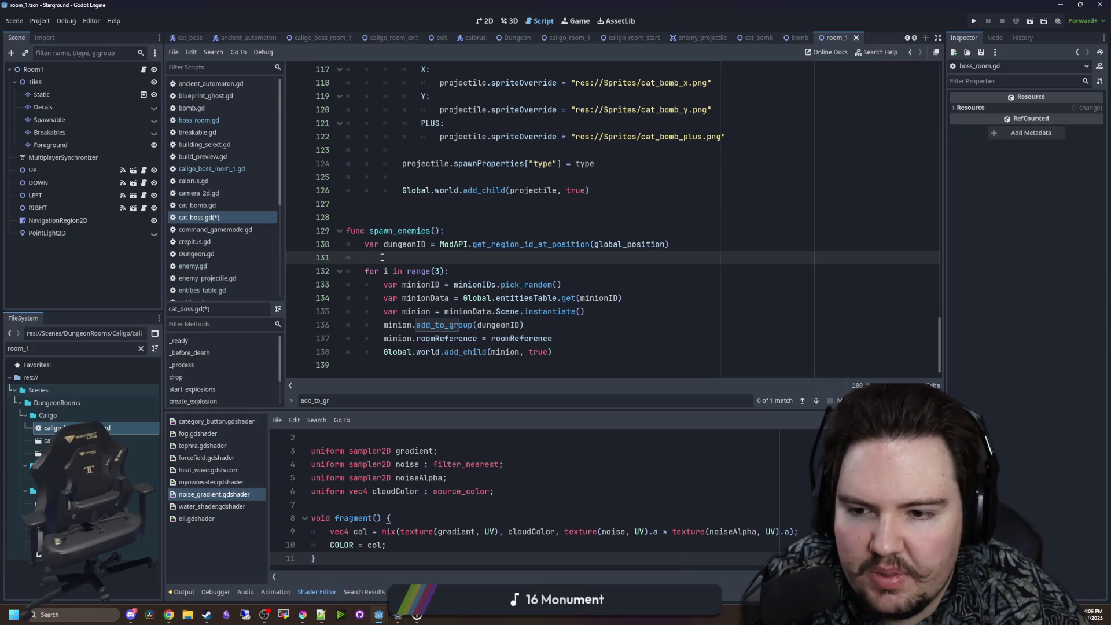
{"action": "left_click_drag", "start_coordinate": [412, 338], "coordinate": [558, 335]}
{"action": "left_click", "coordinate": [565, 344]}
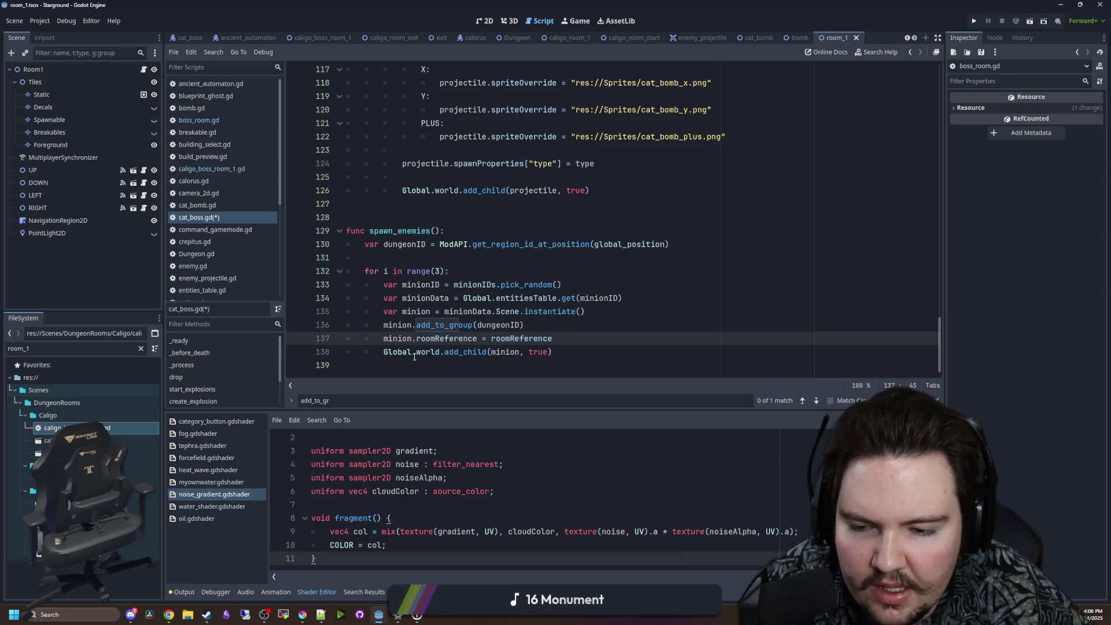
{"action": "left_click_drag", "start_coordinate": [413, 353], "coordinate": [554, 351]}
{"action": "left_click", "coordinate": [556, 352]}
{"action": "left_click", "coordinate": [453, 260]}
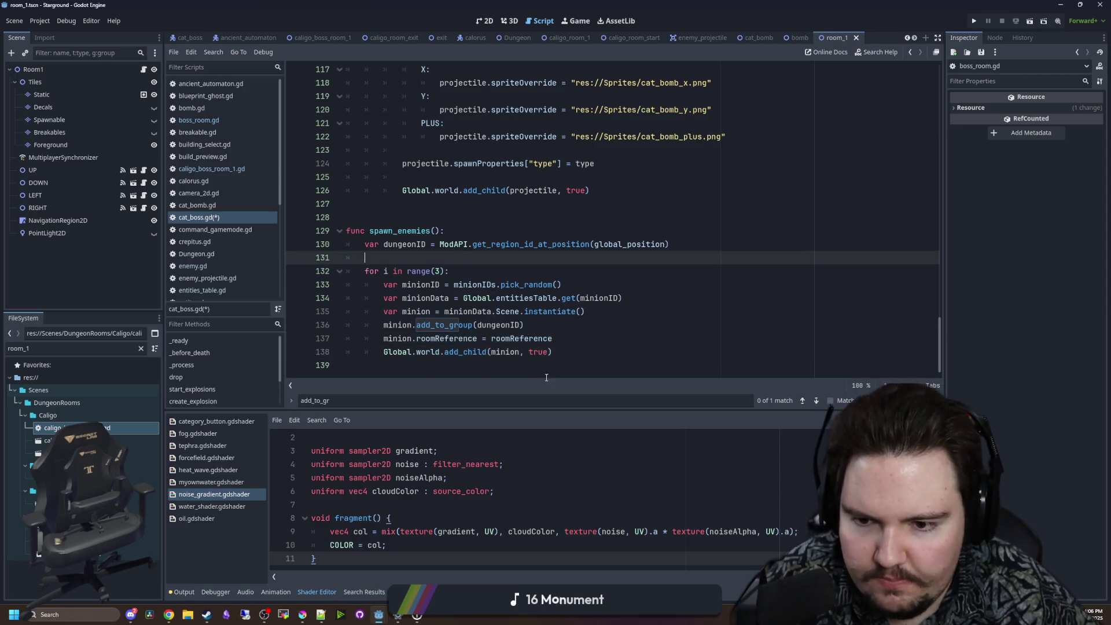
{"action": "left_click", "coordinate": [573, 333]}
{"action": "key", "text": "Return"}
{"action": "type", "text": "mi"}
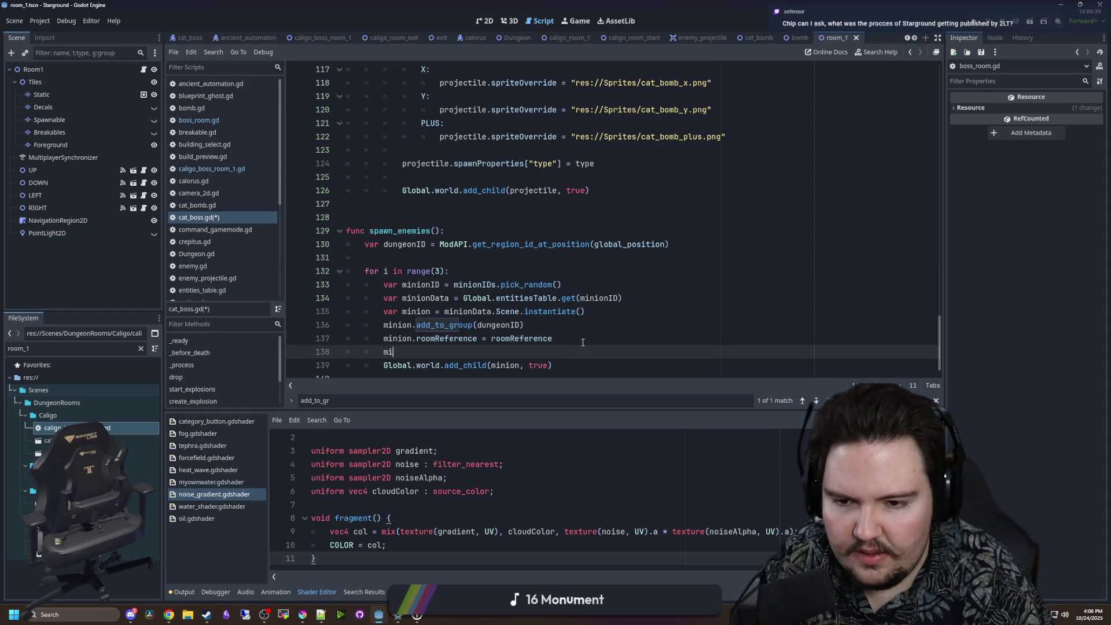
{"action": "type", "text": "nion.global_posi"}
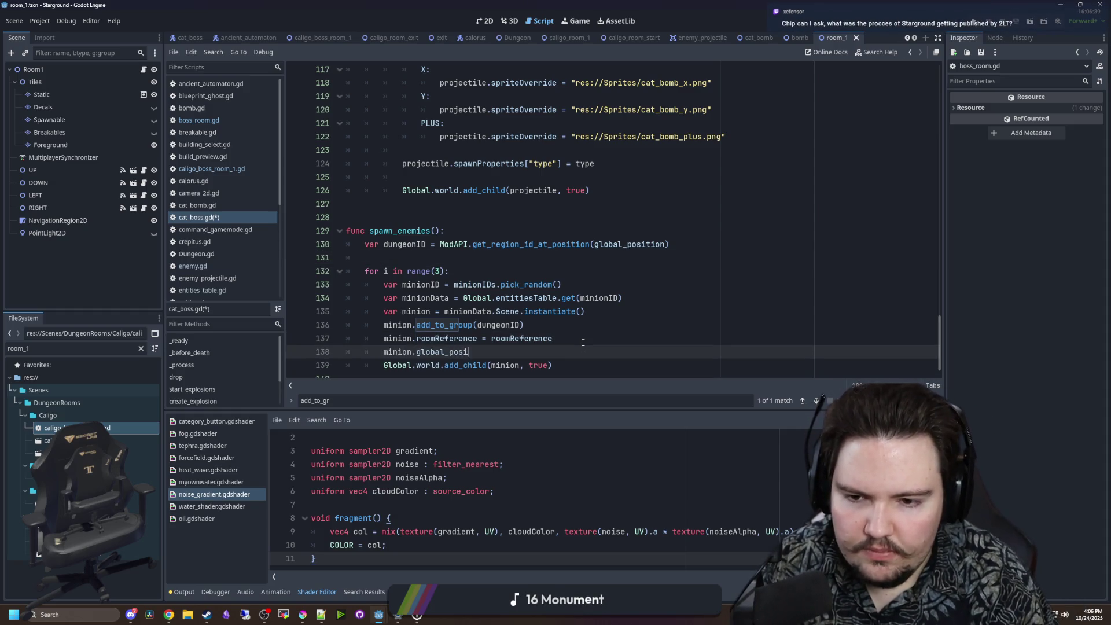
{"action": "type", "text": "tion = global_position = global_positi"}
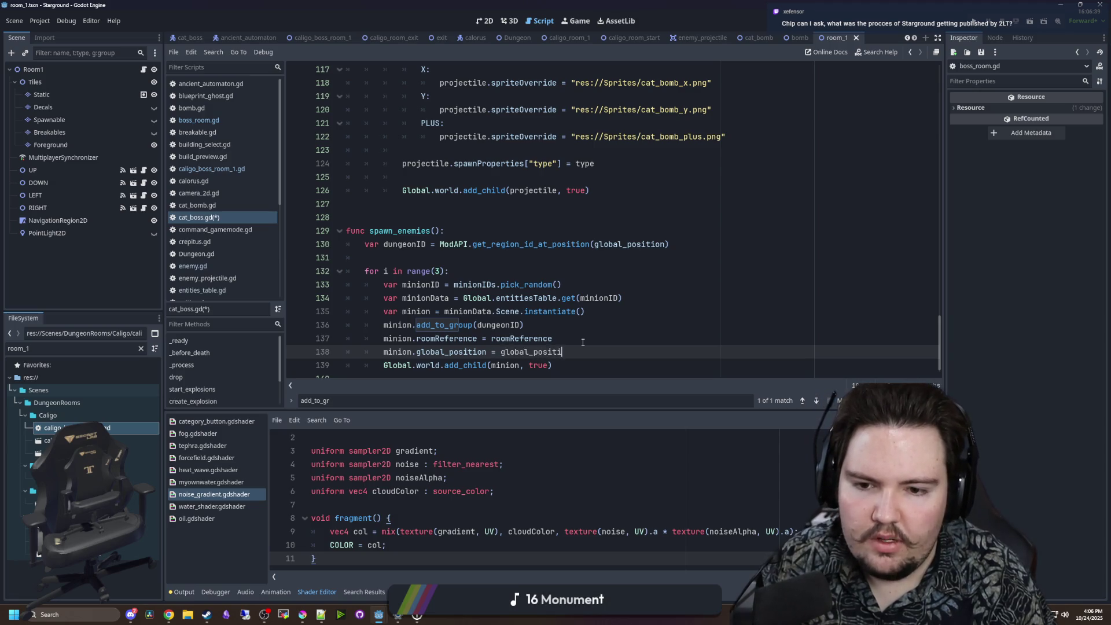
- Save cat_boss.gd with the global_position assignment, then go to empty line 127
{"action": "left_click", "coordinate": [501, 263]}
{"action": "key", "text": "ctrl+s"}
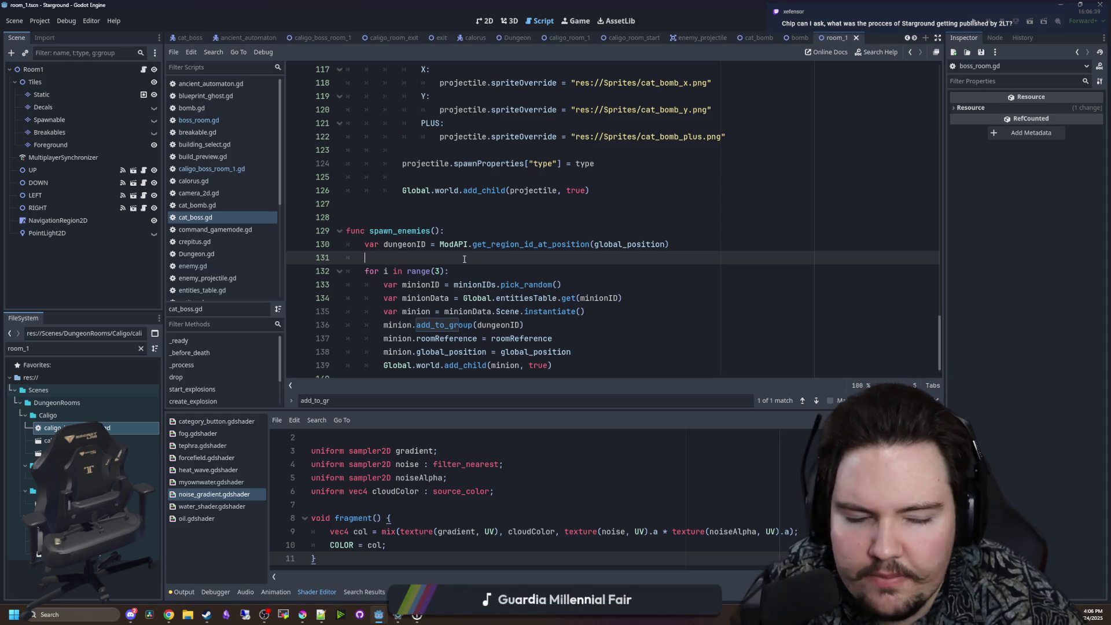
{"action": "scroll", "coordinate": [476, 235], "scroll_direction": "down", "scroll_amount": 1}
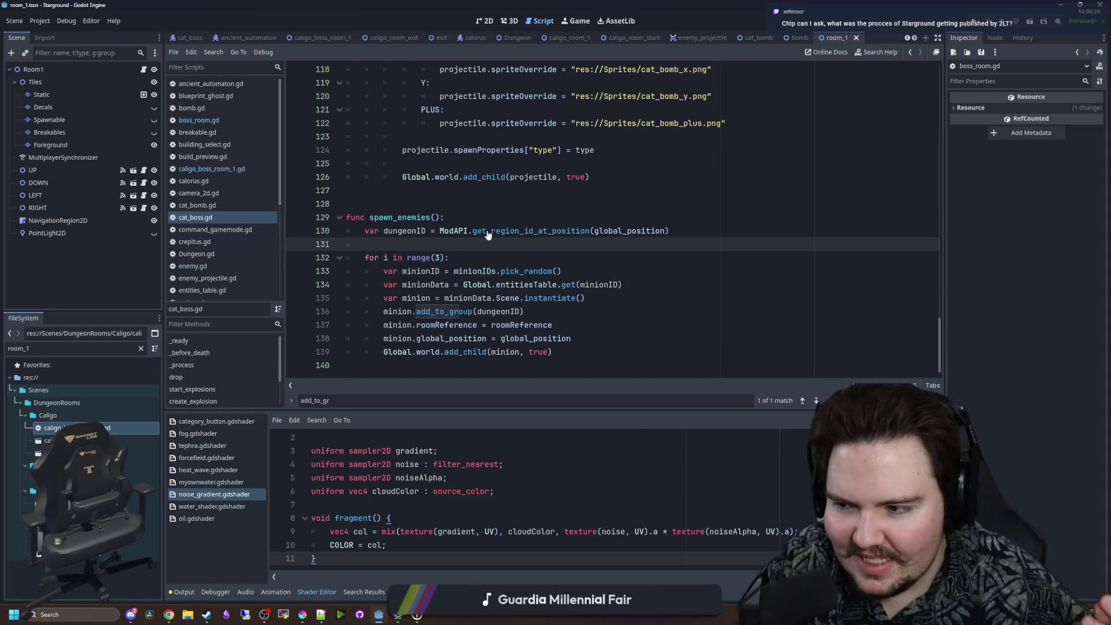
{"action": "mouse_move", "coordinate": [488, 232]}
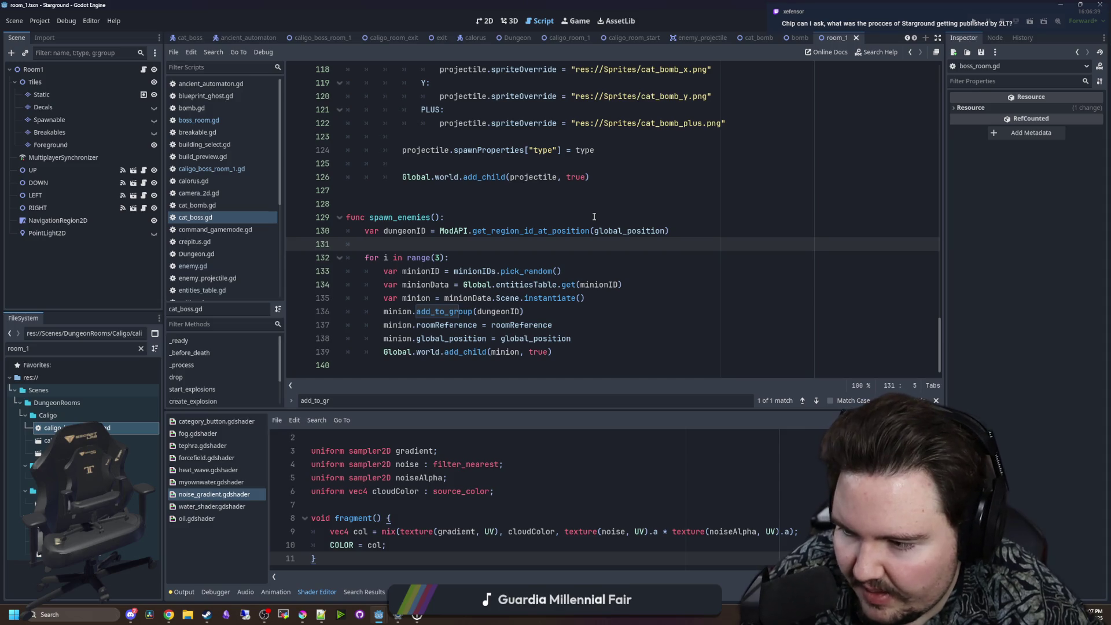
{"action": "left_click", "coordinate": [402, 191]}
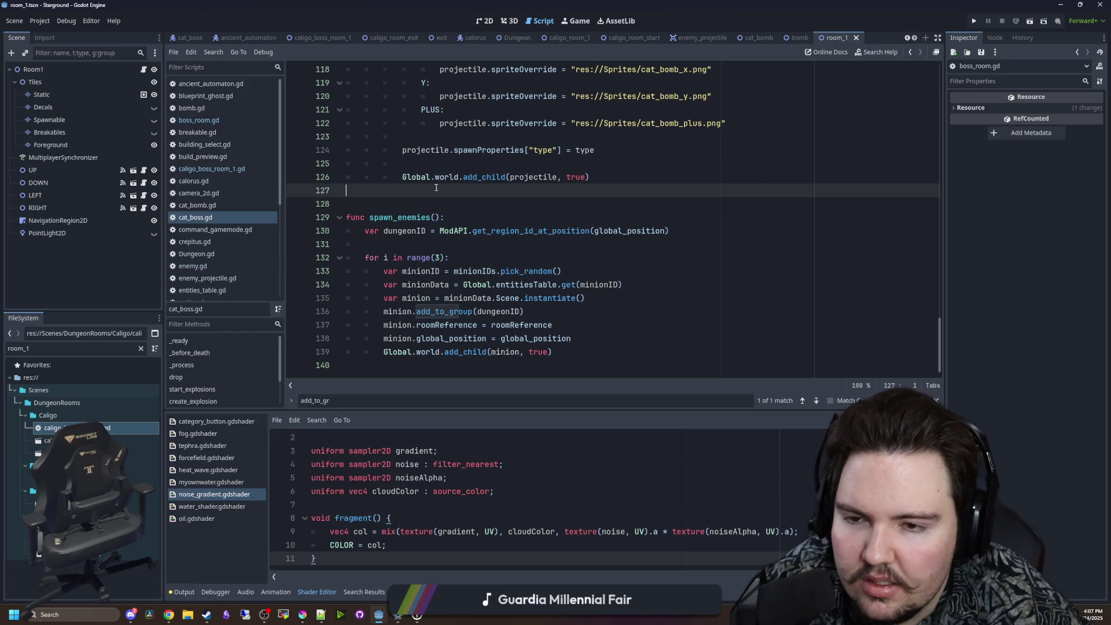
- Inspect the blank lines 127–128 above spawn_enemies and save cat_boss.gd
{"action": "scroll", "coordinate": [436, 188], "scroll_direction": "up", "scroll_amount": 4}
{"action": "scroll", "coordinate": [435, 188], "scroll_direction": "up", "scroll_amount": 14}
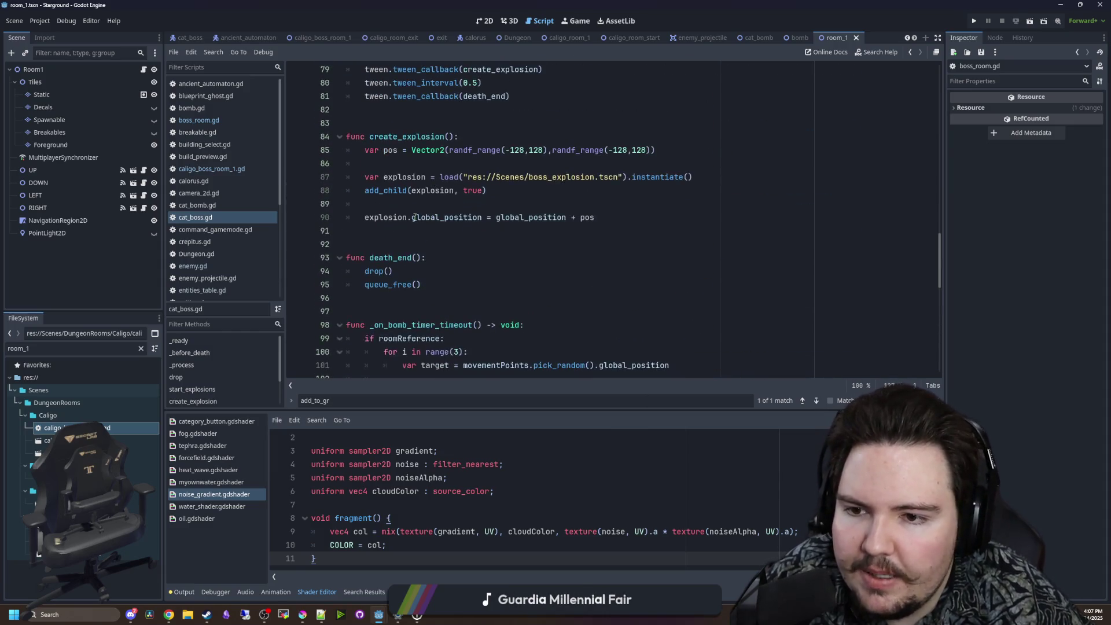
{"action": "scroll", "coordinate": [415, 217], "scroll_direction": "up", "scroll_amount": 13}
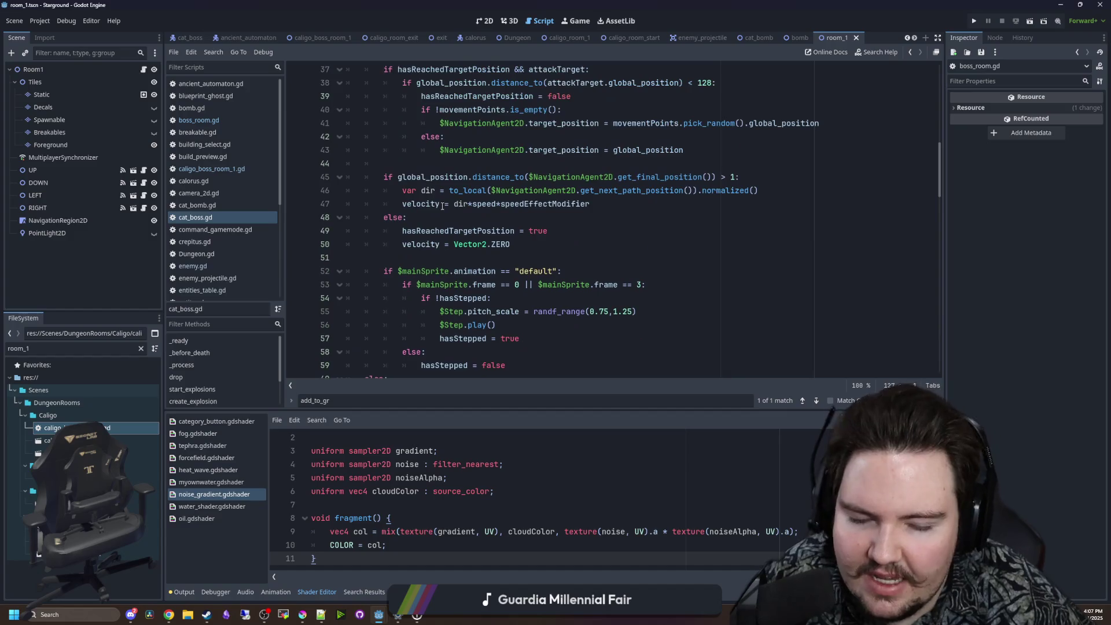
{"action": "scroll", "coordinate": [447, 206], "scroll_direction": "up", "scroll_amount": 7}
{"action": "scroll", "coordinate": [446, 203], "scroll_direction": "down", "scroll_amount": 20}
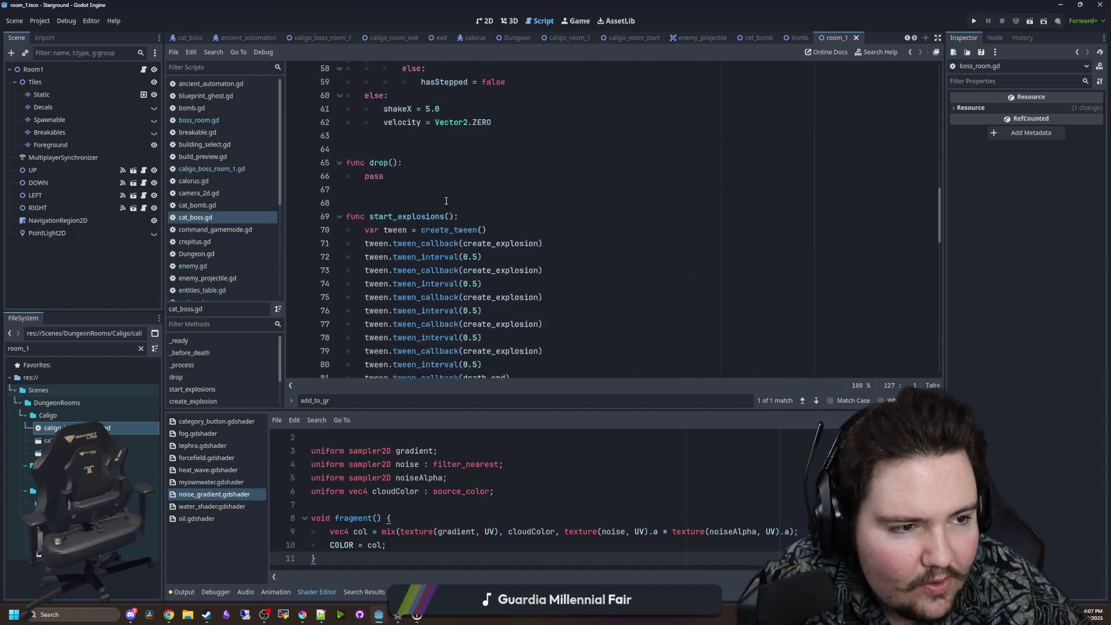
{"action": "scroll", "coordinate": [447, 201], "scroll_direction": "down", "scroll_amount": 7}
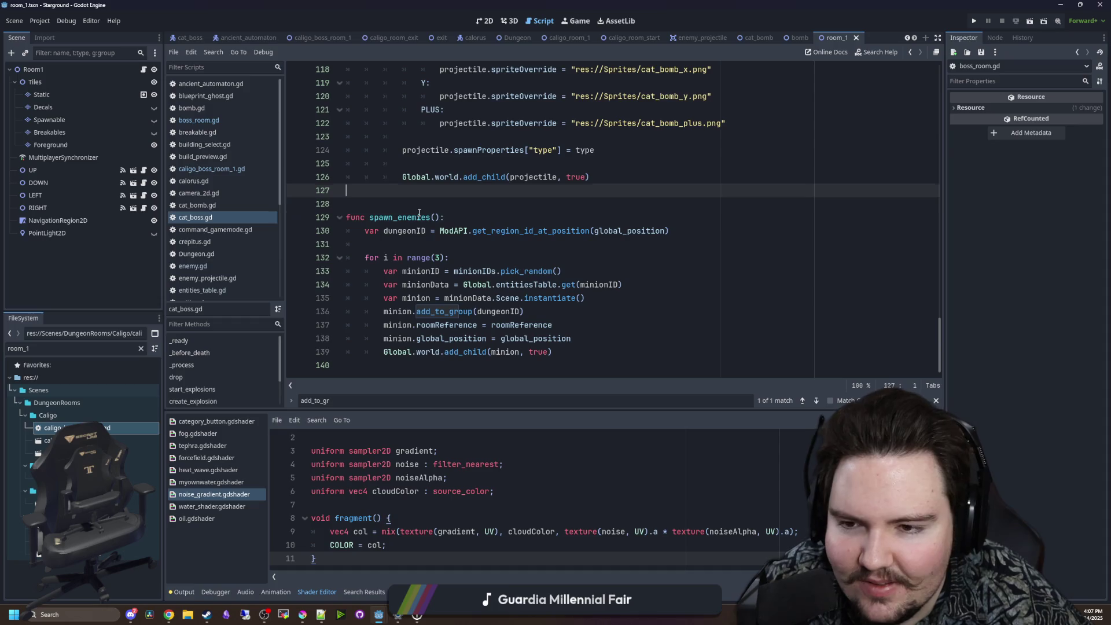
{"action": "left_click", "coordinate": [428, 218]}
{"action": "left_click", "coordinate": [435, 203]}
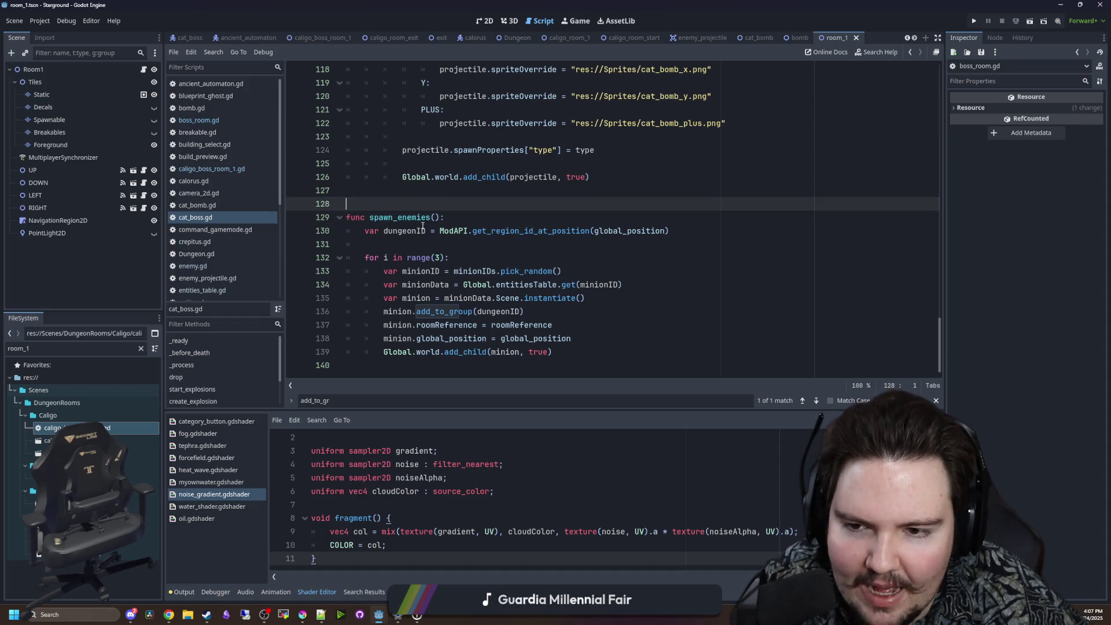
{"action": "left_click", "coordinate": [423, 244]}
{"action": "left_click", "coordinate": [427, 206]}
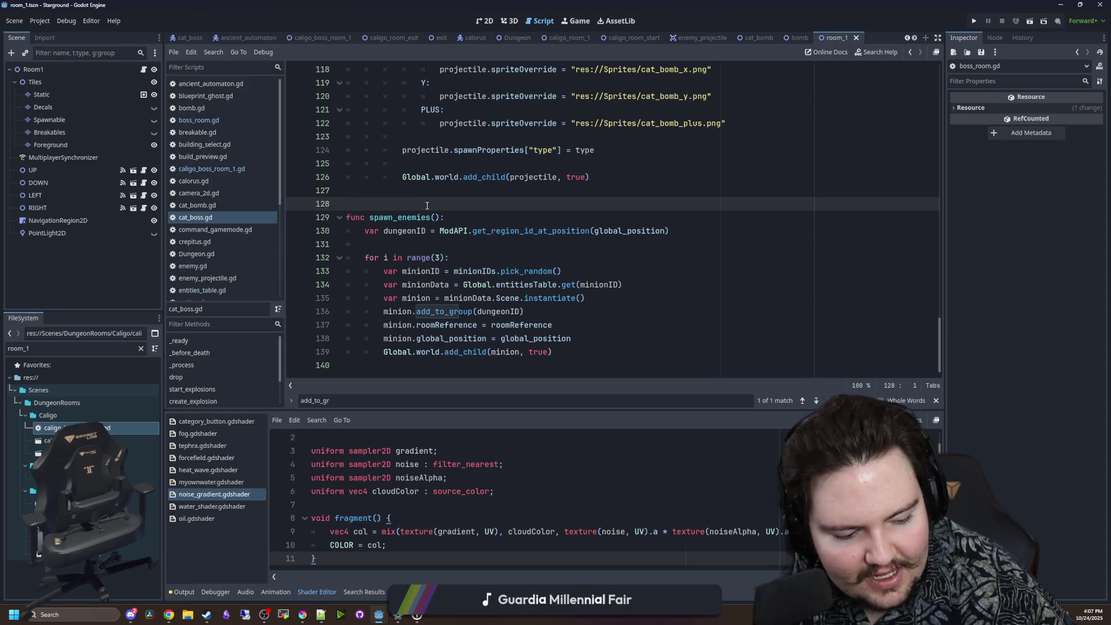
{"action": "left_click", "coordinate": [398, 189]}
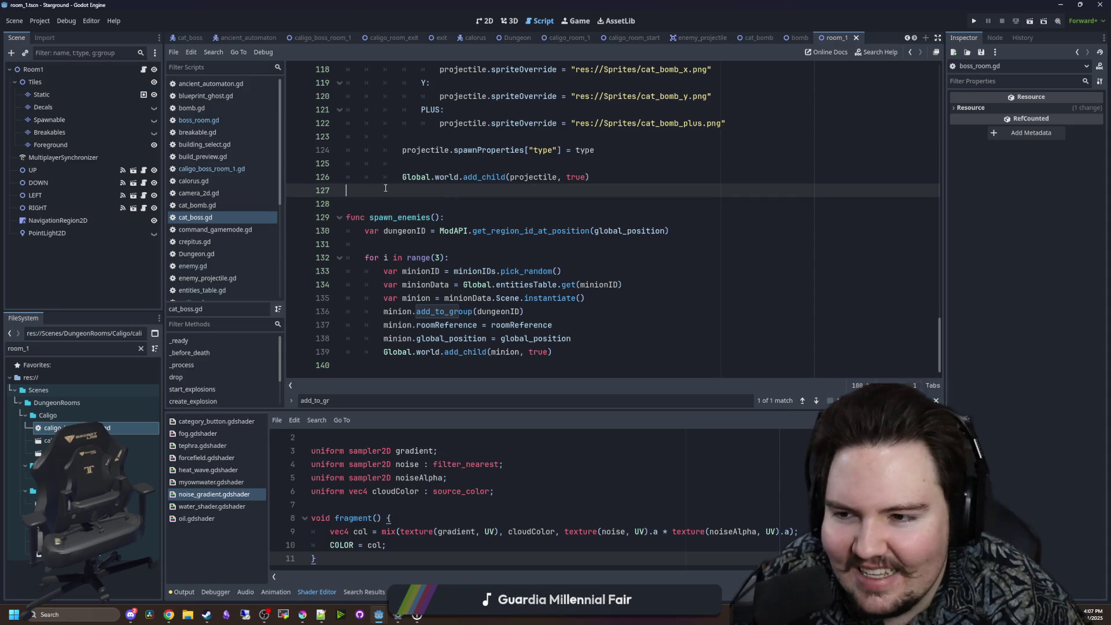
{"action": "key", "text": "ctrl+s"}
- Check empty line 68 and the pass in _before_death, then return to line 127
{"action": "scroll", "coordinate": [388, 203], "scroll_direction": "up", "scroll_amount": 15}
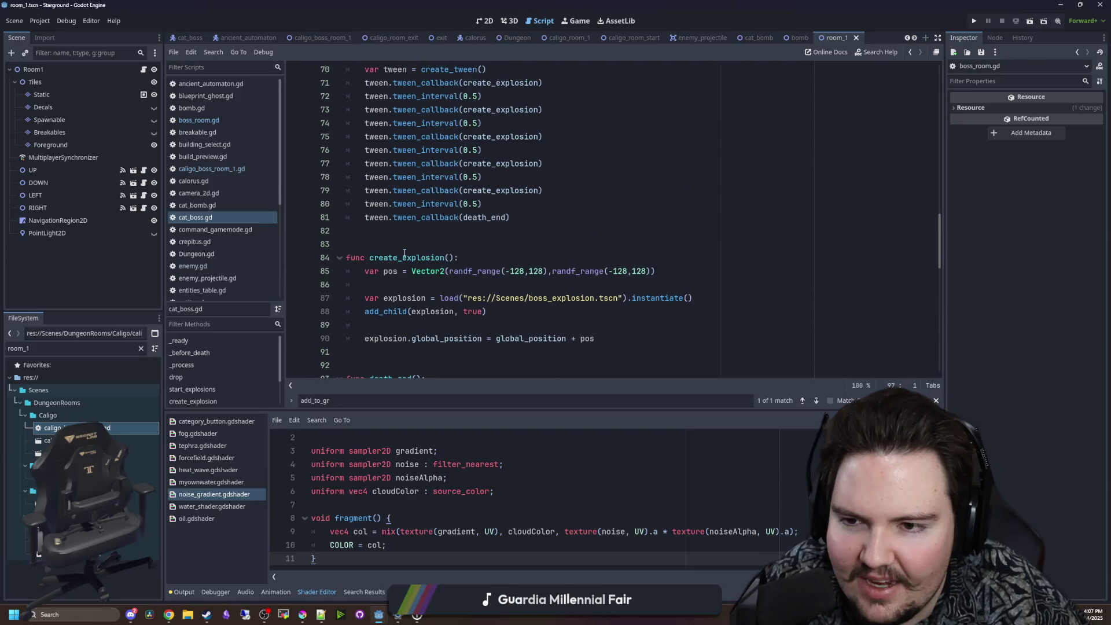
{"action": "scroll", "coordinate": [399, 253], "scroll_direction": "up", "scroll_amount": 4}
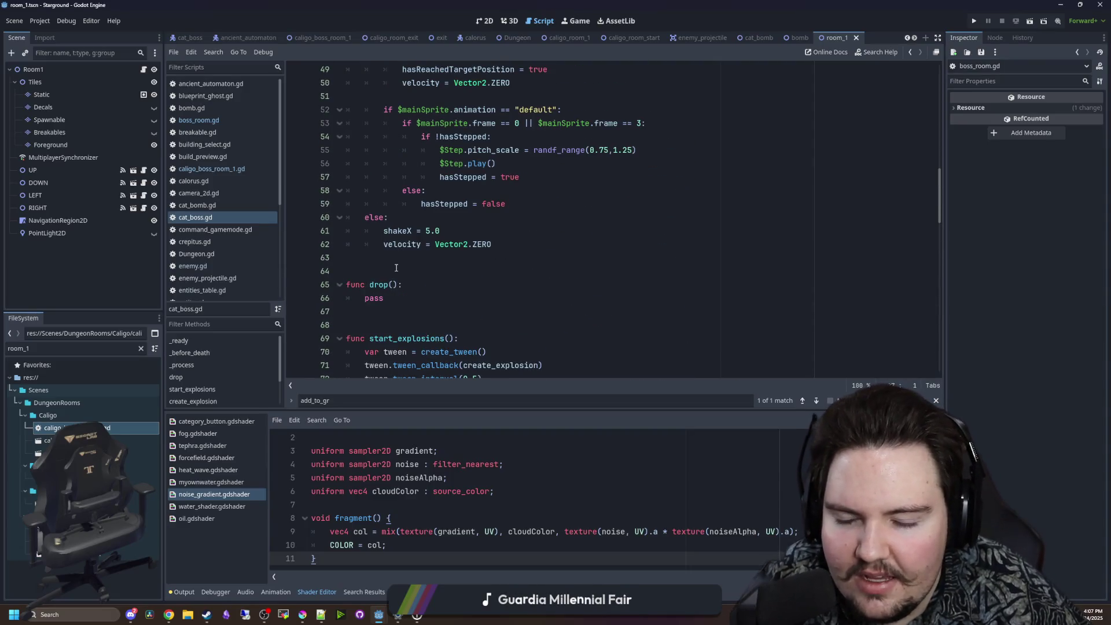
{"action": "left_click", "coordinate": [403, 320]}
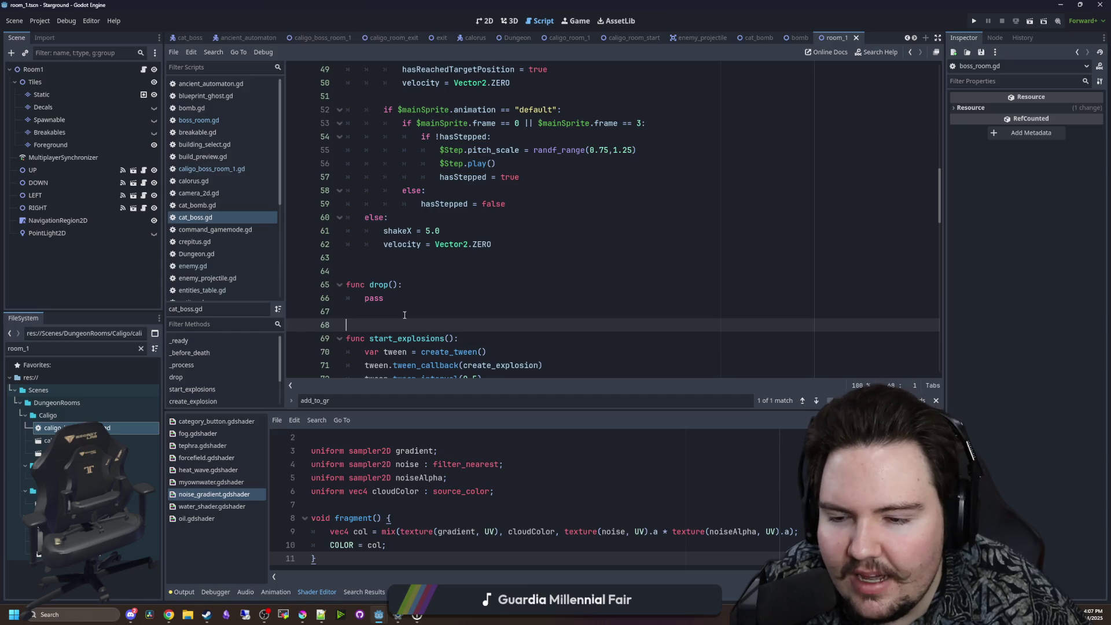
{"action": "scroll", "coordinate": [422, 307], "scroll_direction": "up", "scroll_amount": 10}
{"action": "scroll", "coordinate": [442, 301], "scroll_direction": "up", "scroll_amount": 6}
{"action": "scroll", "coordinate": [407, 249], "scroll_direction": "down", "scroll_amount": 5}
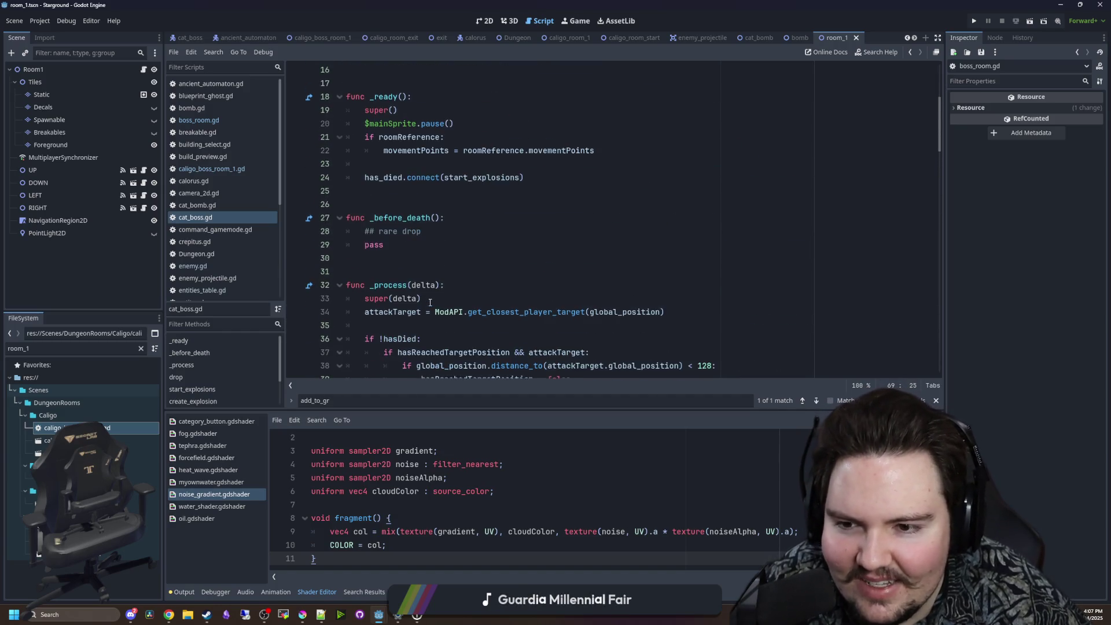
{"action": "left_click", "coordinate": [406, 249]}
{"action": "scroll", "coordinate": [385, 255], "scroll_direction": "down", "scroll_amount": 20}
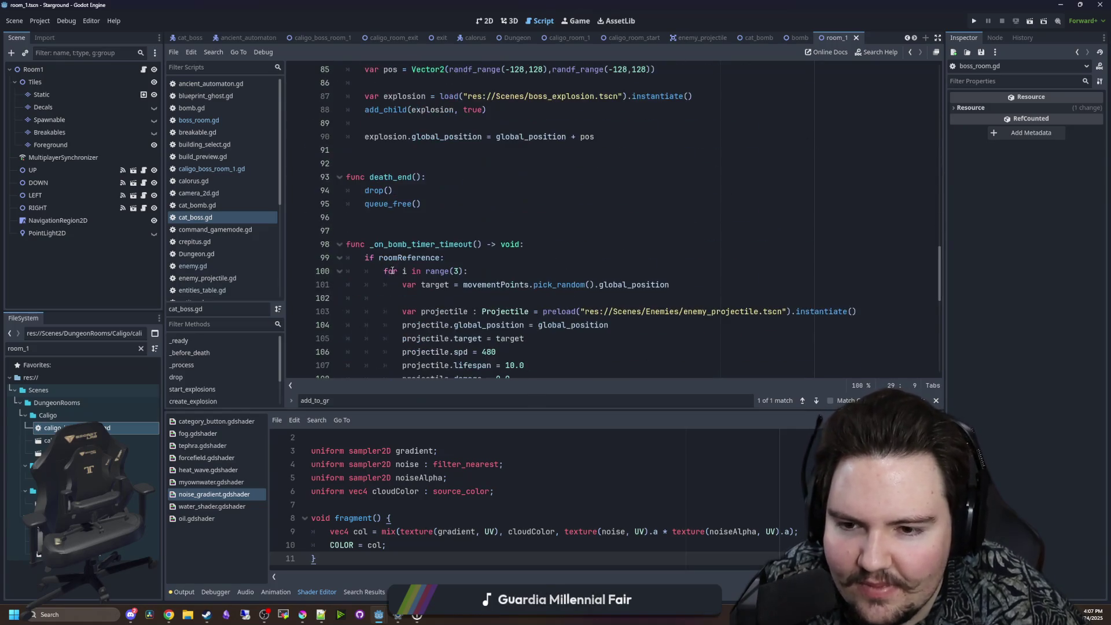
{"action": "left_click", "coordinate": [381, 196]}
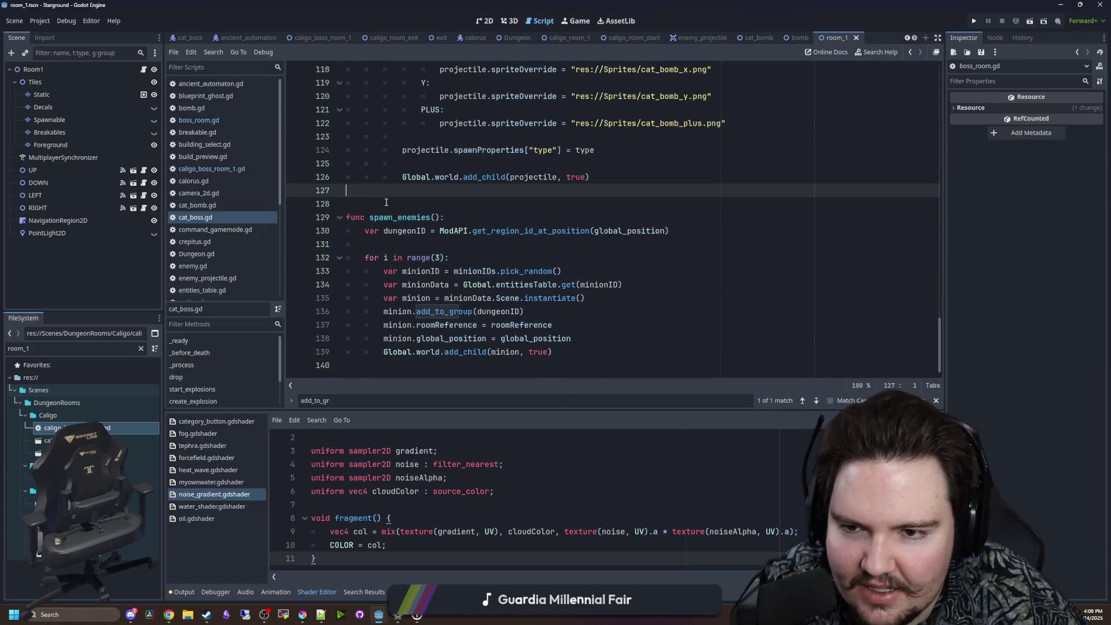
- Delete the blank line between the projectile's spawnProperties line and its add_child call
{"action": "left_click", "coordinate": [604, 178]}
{"action": "scroll", "coordinate": [521, 232], "scroll_direction": "up", "scroll_amount": 3}
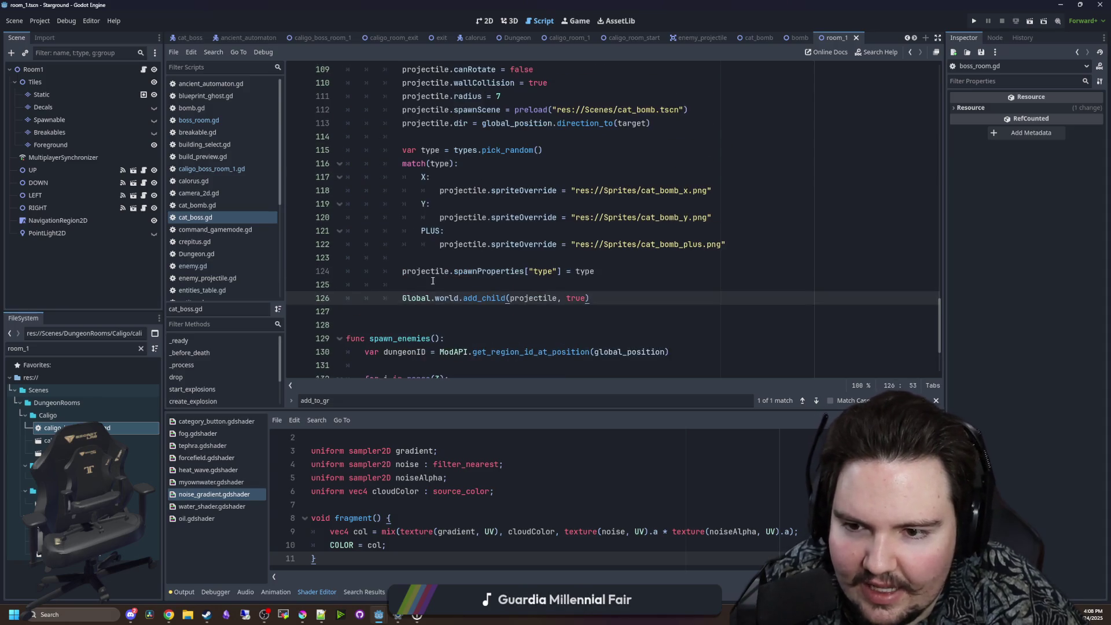
{"action": "left_click", "coordinate": [426, 288]}
{"action": "key", "text": "BackSpace"}
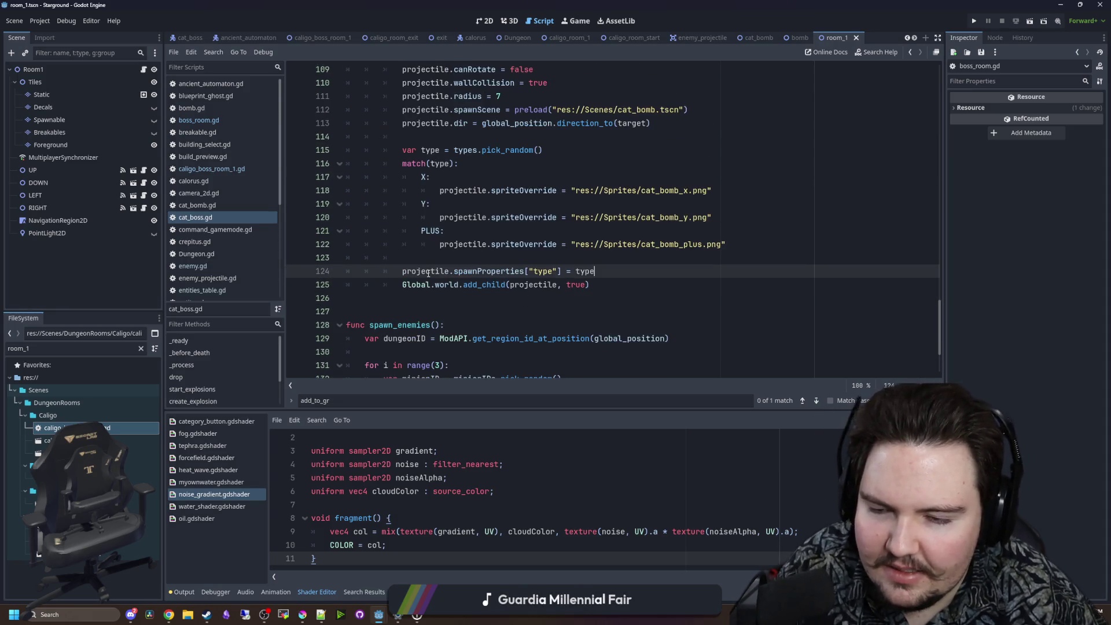
- Review the tightened bomb timer code and save the edited script
{"action": "scroll", "coordinate": [428, 278], "scroll_direction": "up", "scroll_amount": 8}
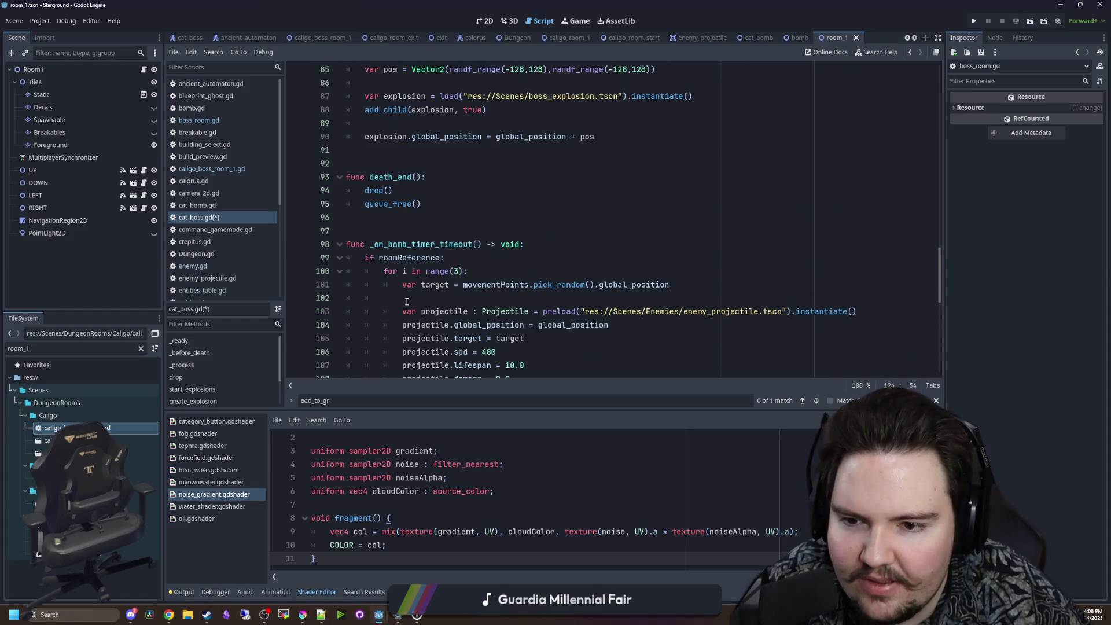
{"action": "scroll", "coordinate": [410, 284], "scroll_direction": "up", "scroll_amount": 4}
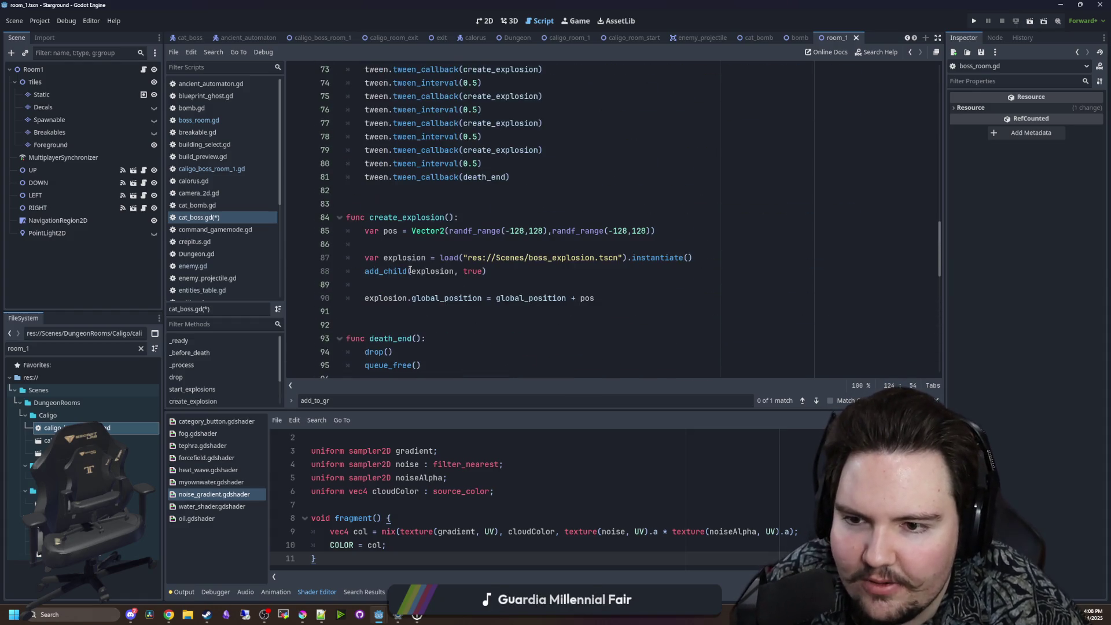
{"action": "scroll", "coordinate": [430, 305], "scroll_direction": "up", "scroll_amount": 8}
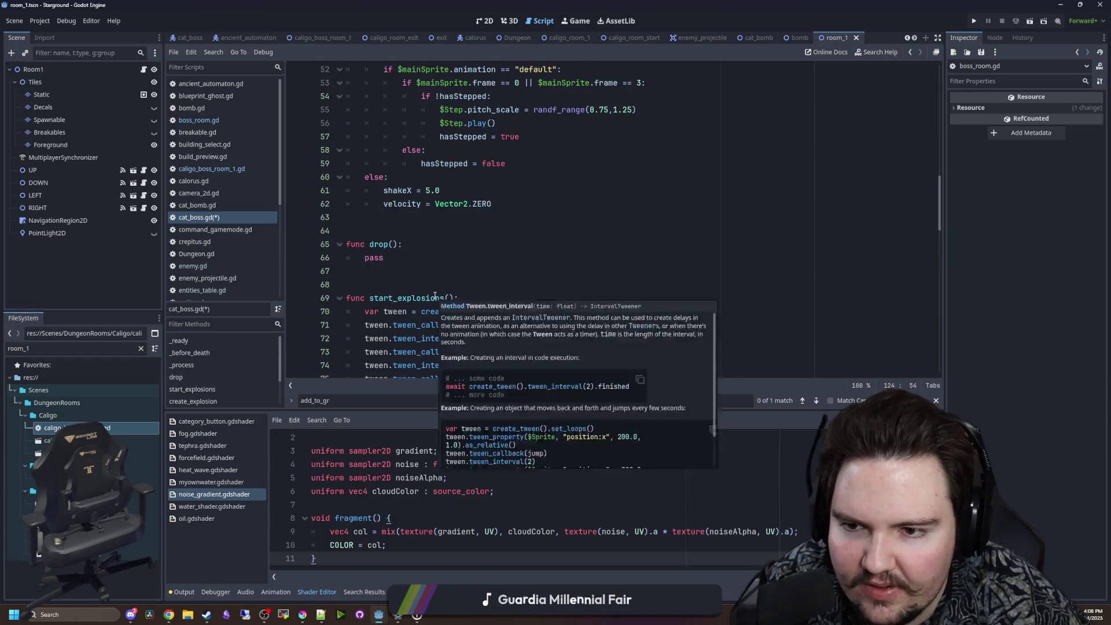
{"action": "scroll", "coordinate": [414, 291], "scroll_direction": "down", "scroll_amount": 20}
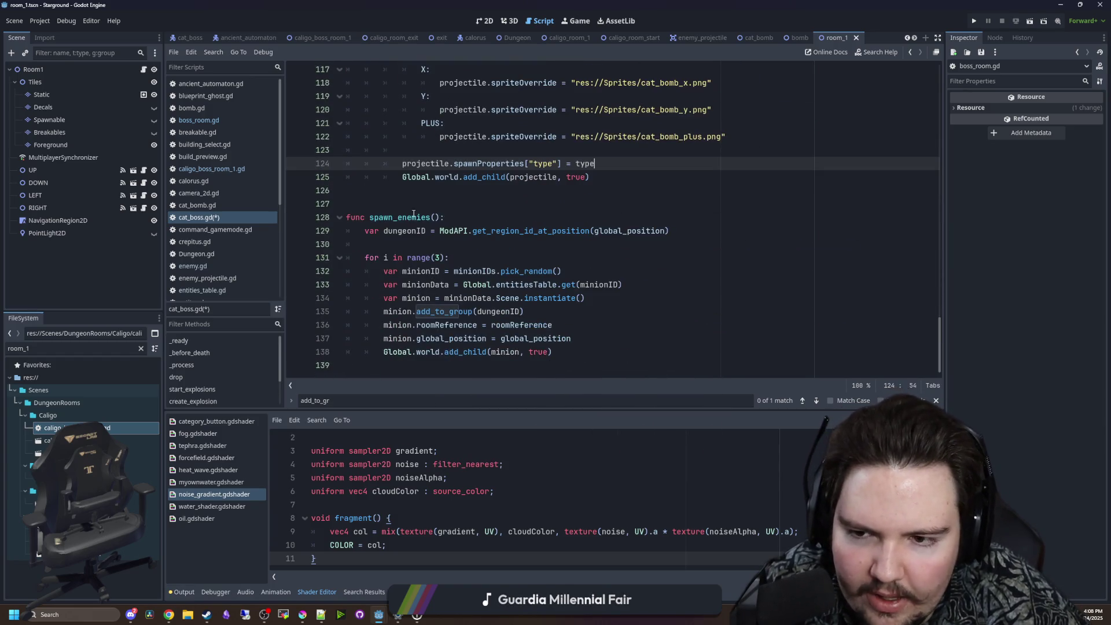
{"action": "key", "text": "Down"}
{"action": "key", "text": "Down"}
{"action": "key", "text": "Down"}
{"action": "key", "text": "Up"}
{"action": "key", "text": "Up"}
{"action": "key", "text": "ctrl+s"}
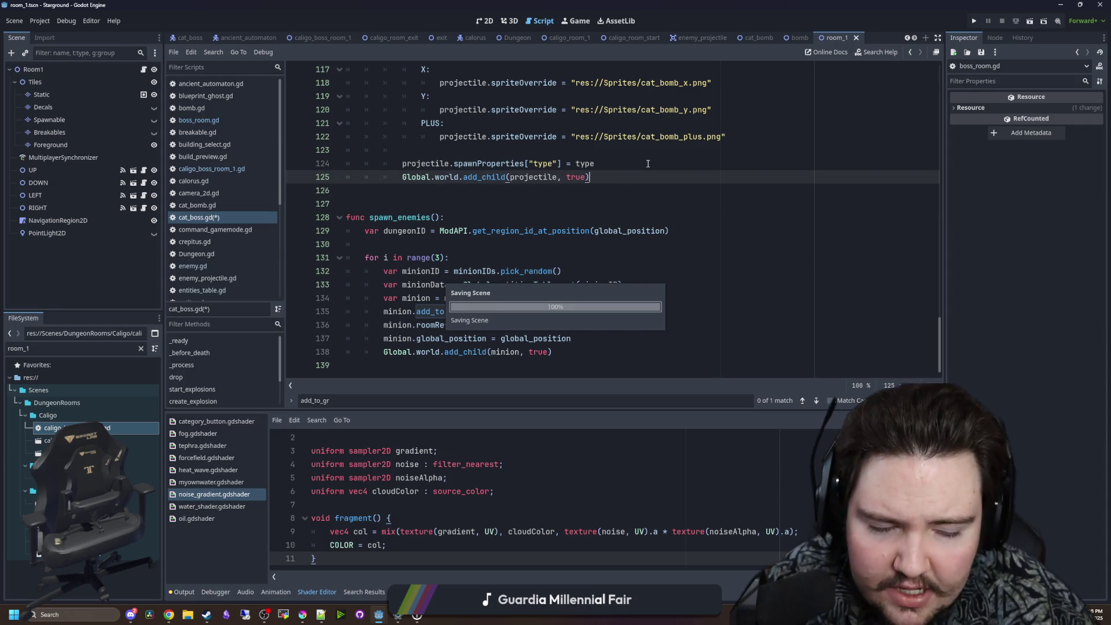
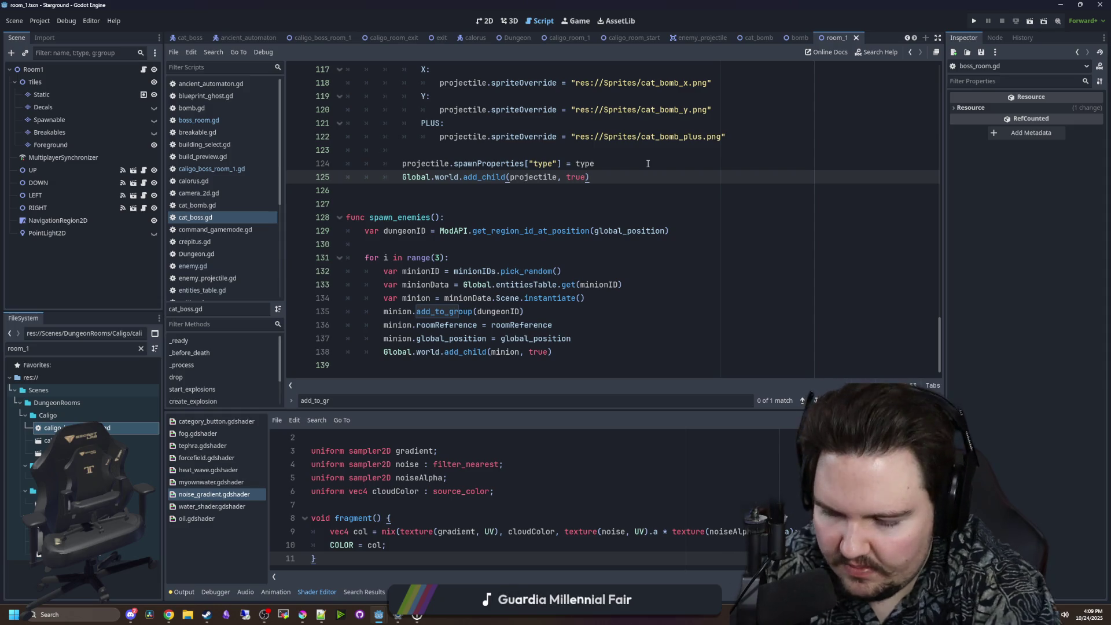
- Tidy the blank lines around lines 124–127 of the script and save the changes
{"action": "left_click", "coordinate": [384, 205]}
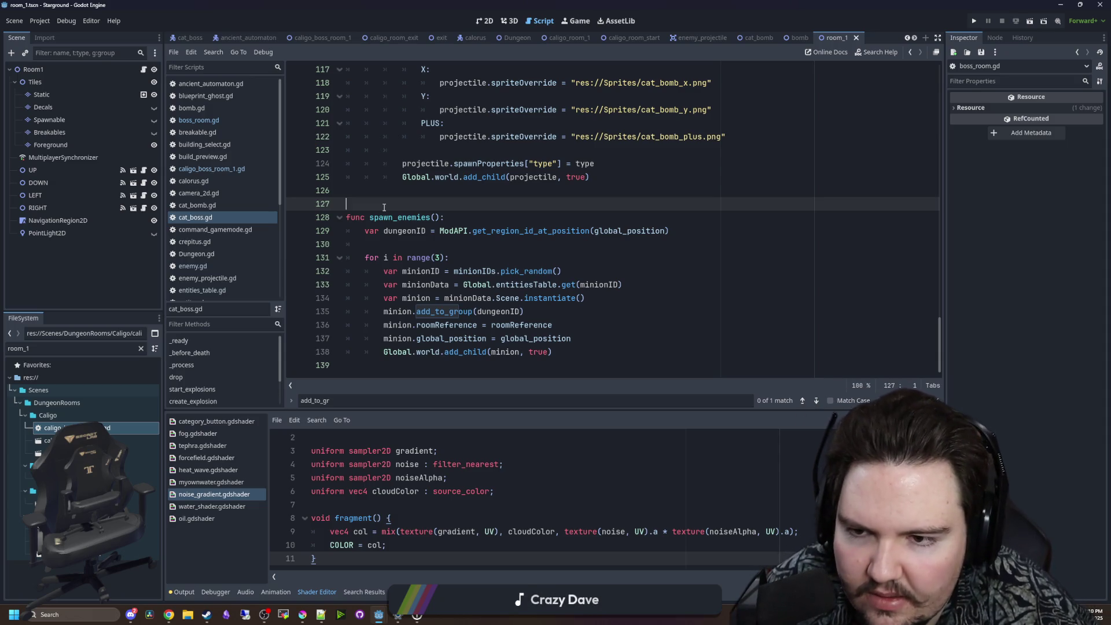
{"action": "key", "text": "shift+Down"}
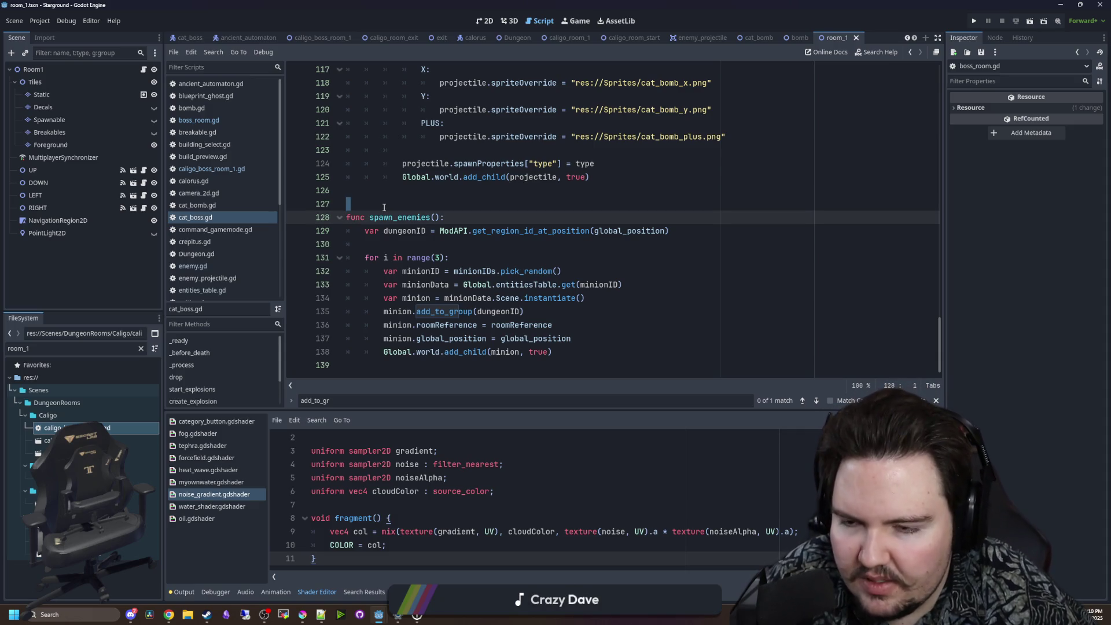
{"action": "key", "text": "Up"}
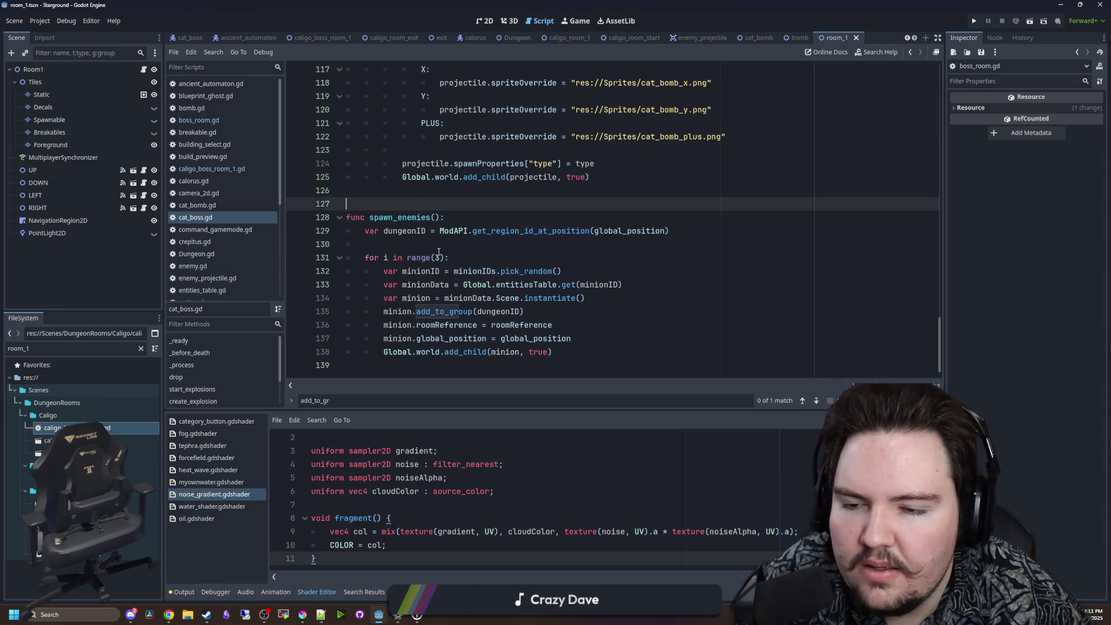
{"action": "key", "text": "Up"}
{"action": "scroll", "coordinate": [518, 213], "scroll_direction": "up", "scroll_amount": 4}
{"action": "scroll", "coordinate": [518, 213], "scroll_direction": "up", "scroll_amount": 11}
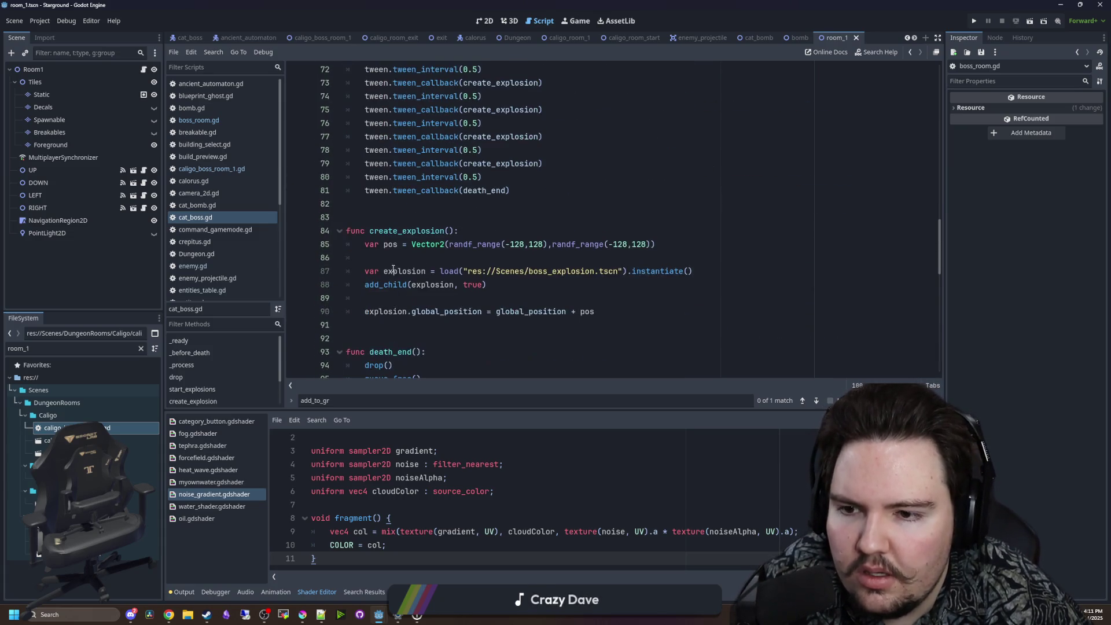
{"action": "scroll", "coordinate": [395, 290], "scroll_direction": "up", "scroll_amount": 8}
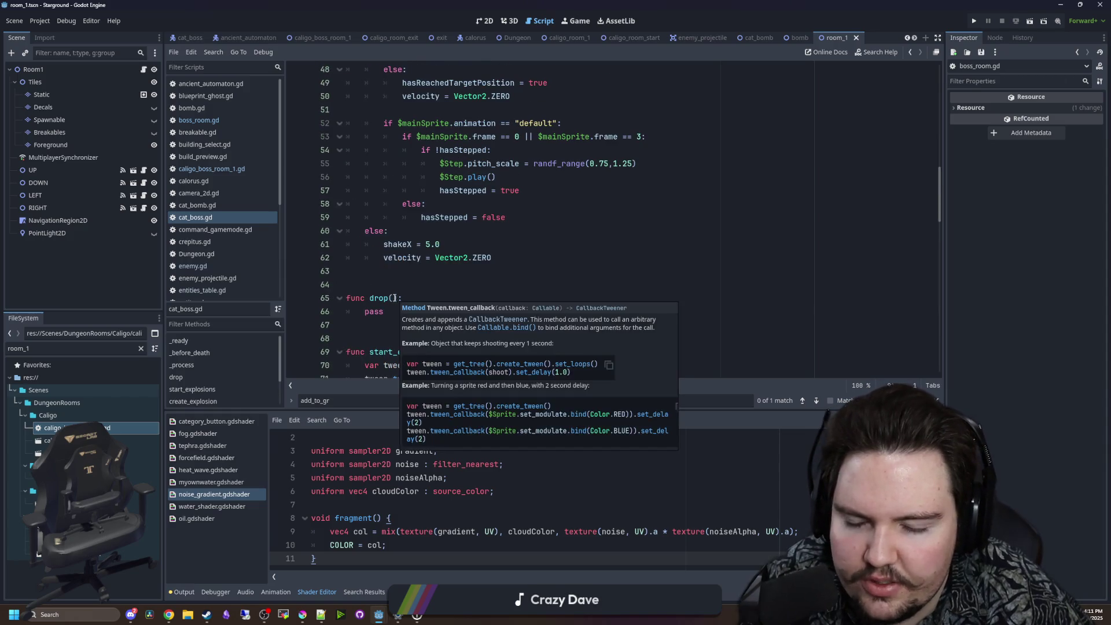
{"action": "scroll", "coordinate": [419, 271], "scroll_direction": "up", "scroll_amount": 10}
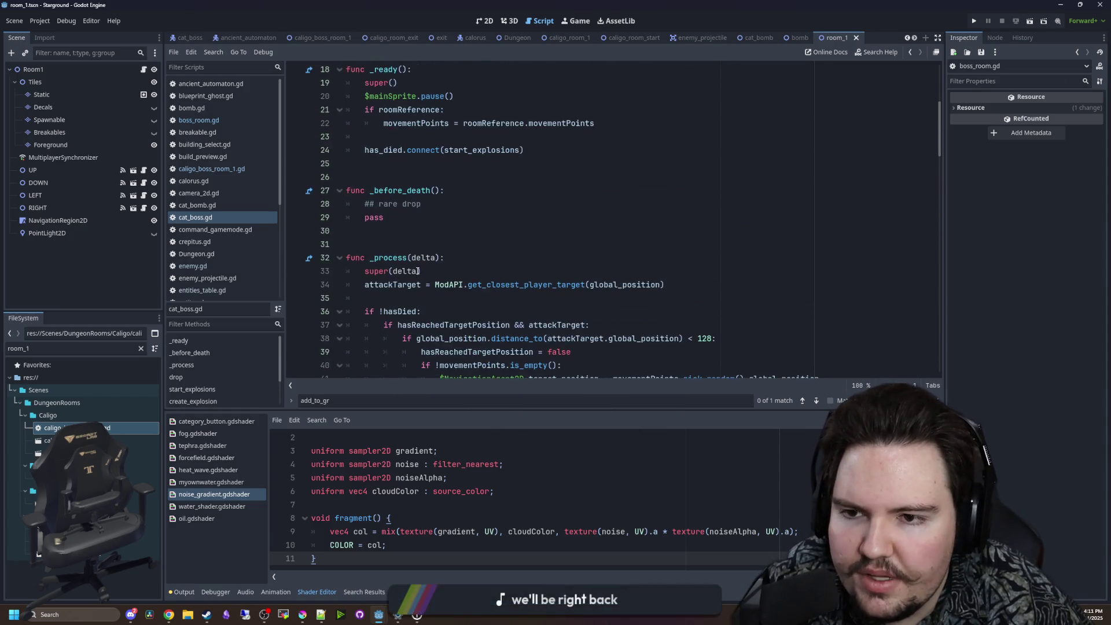
{"action": "scroll", "coordinate": [418, 271], "scroll_direction": "up", "scroll_amount": 6}
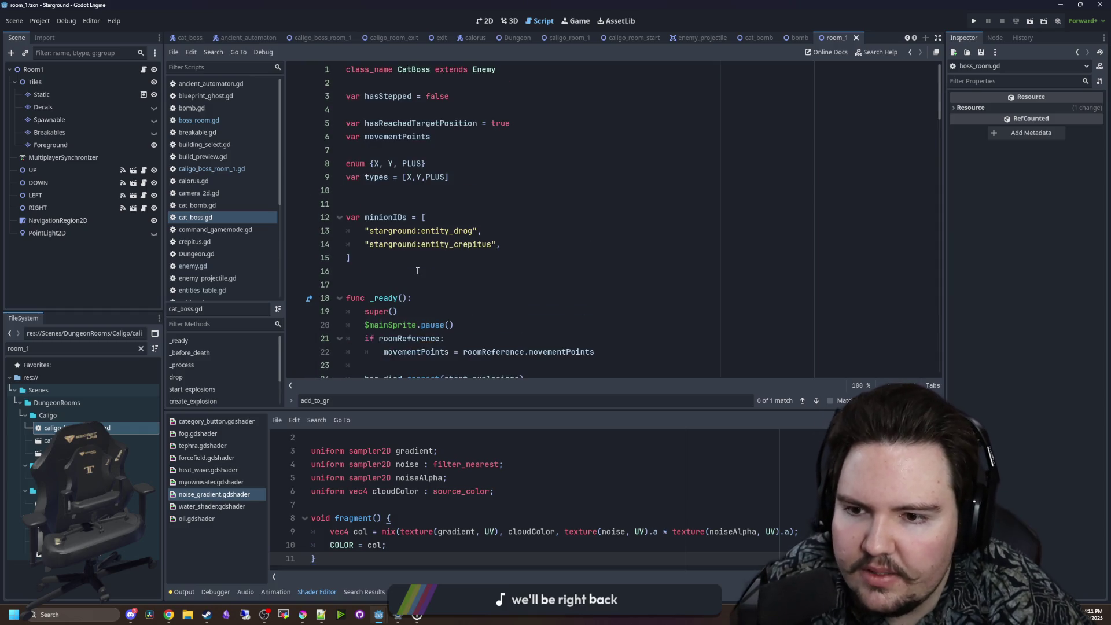
{"action": "scroll", "coordinate": [819, 275], "scroll_direction": "down", "scroll_amount": 6}
{"action": "scroll", "coordinate": [818, 275], "scroll_direction": "down", "scroll_amount": 20}
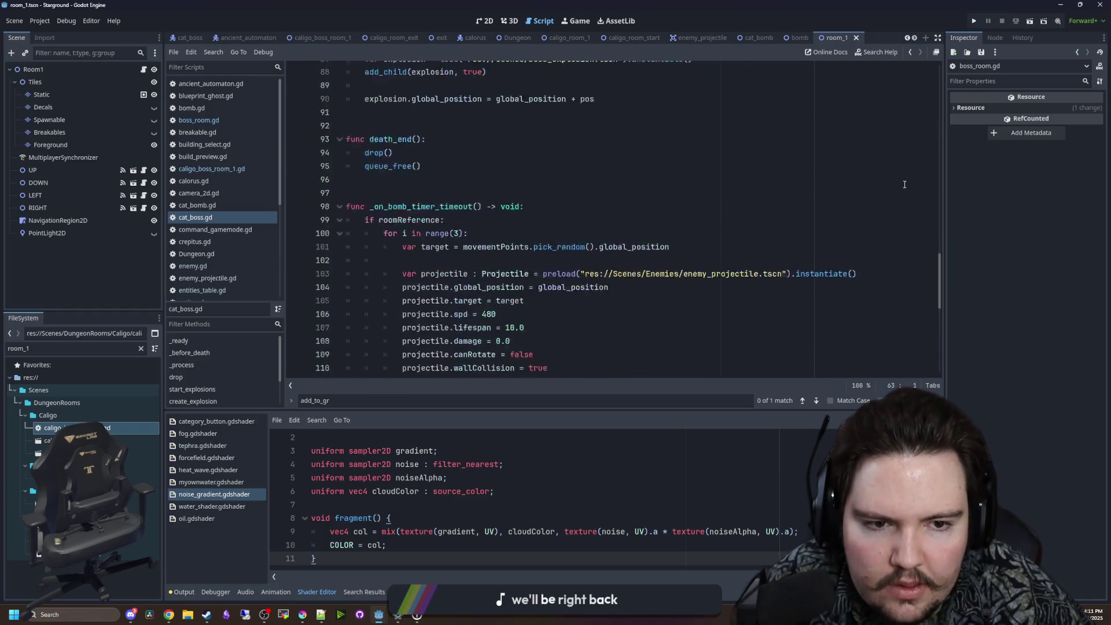
{"action": "left_click", "coordinate": [371, 193]}
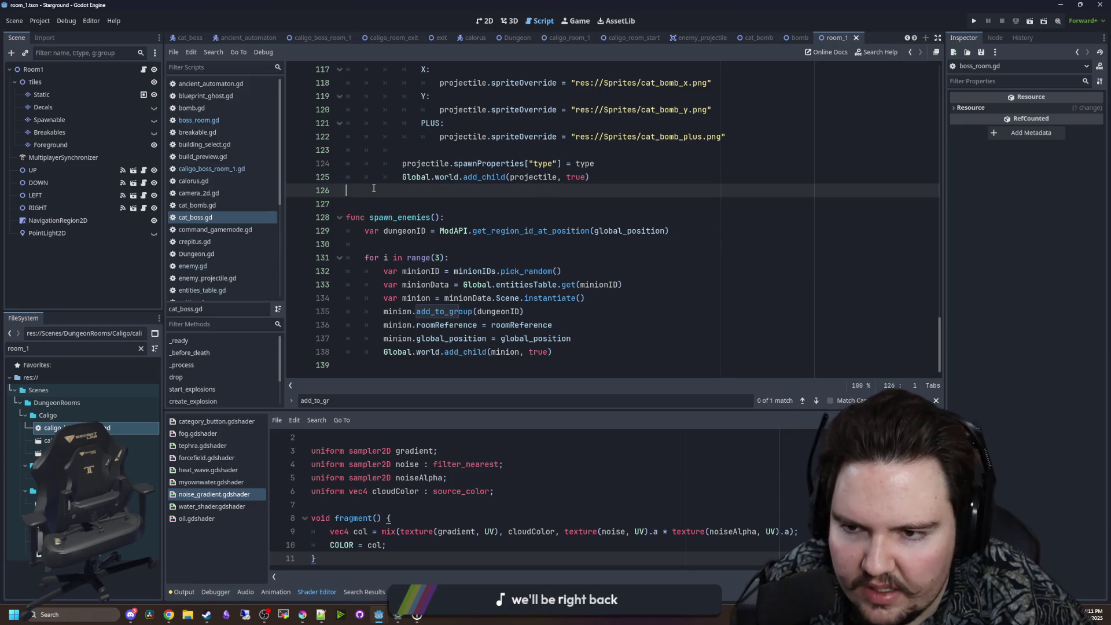
{"action": "key", "text": "ctrl+s"}
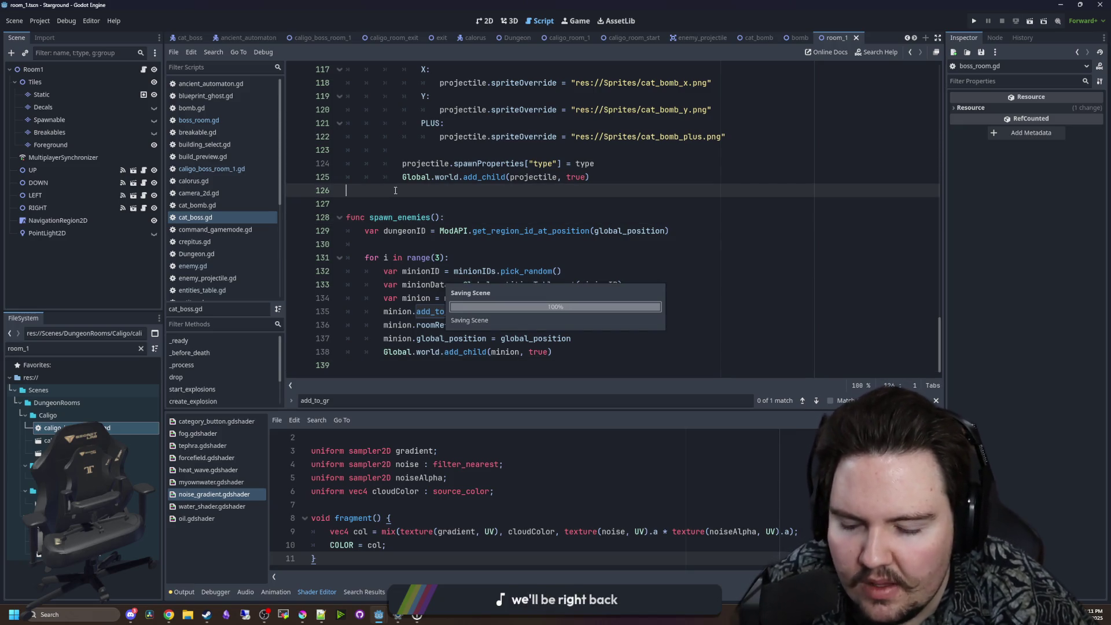
{"action": "left_click", "coordinate": [621, 164]}
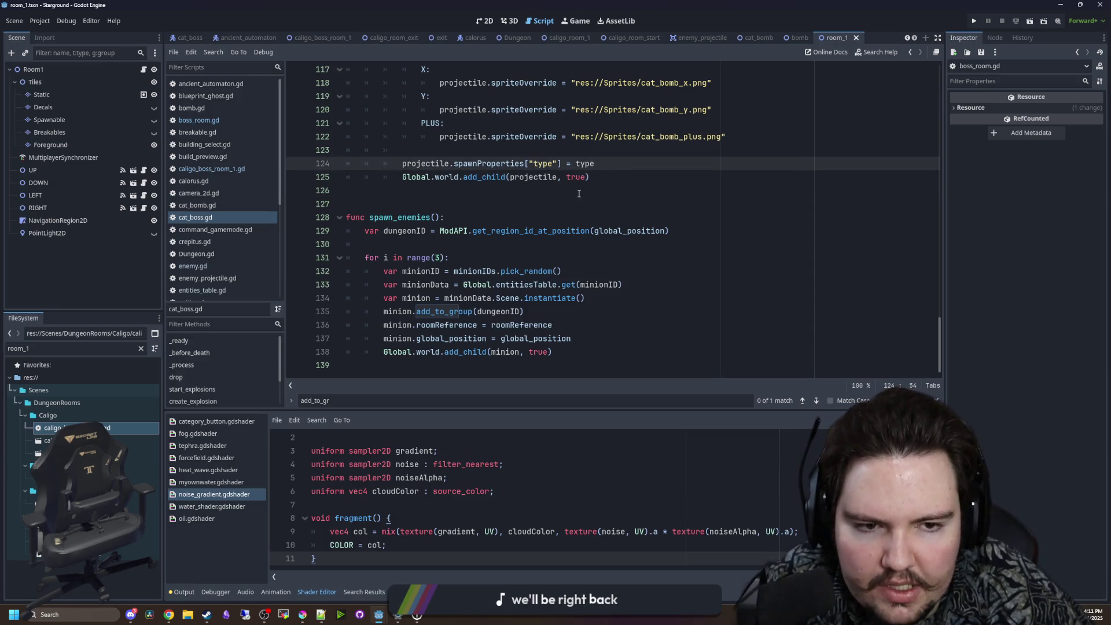
{"action": "key", "text": "ctrl+s"}
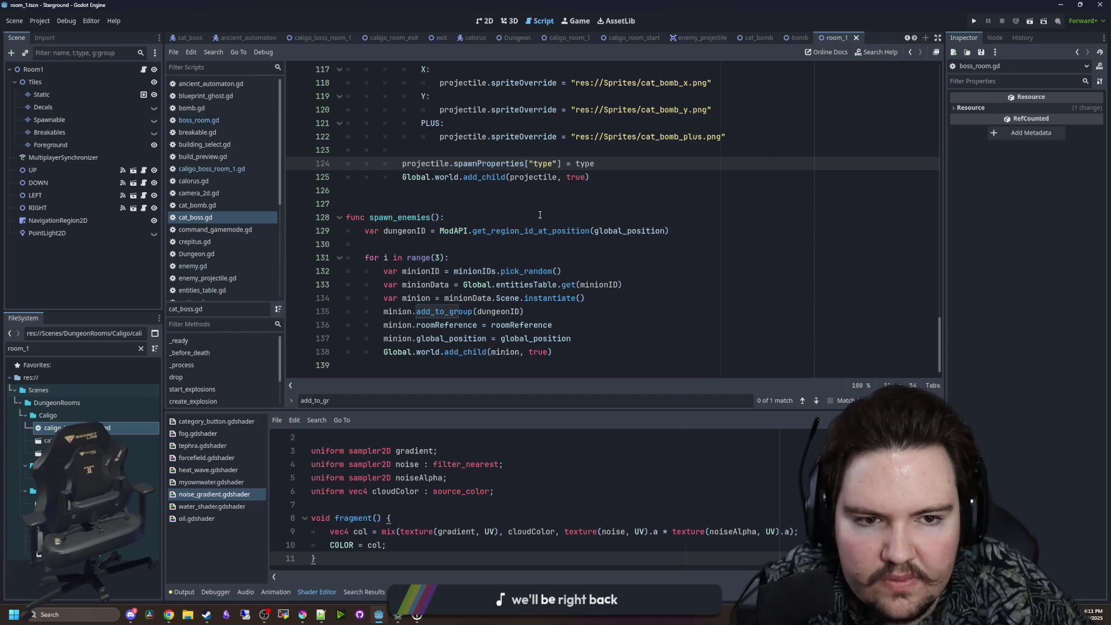
- Select the spawn_enemies function name in the script
{"action": "left_click", "coordinate": [421, 204]}
{"action": "left_click", "coordinate": [418, 191]}
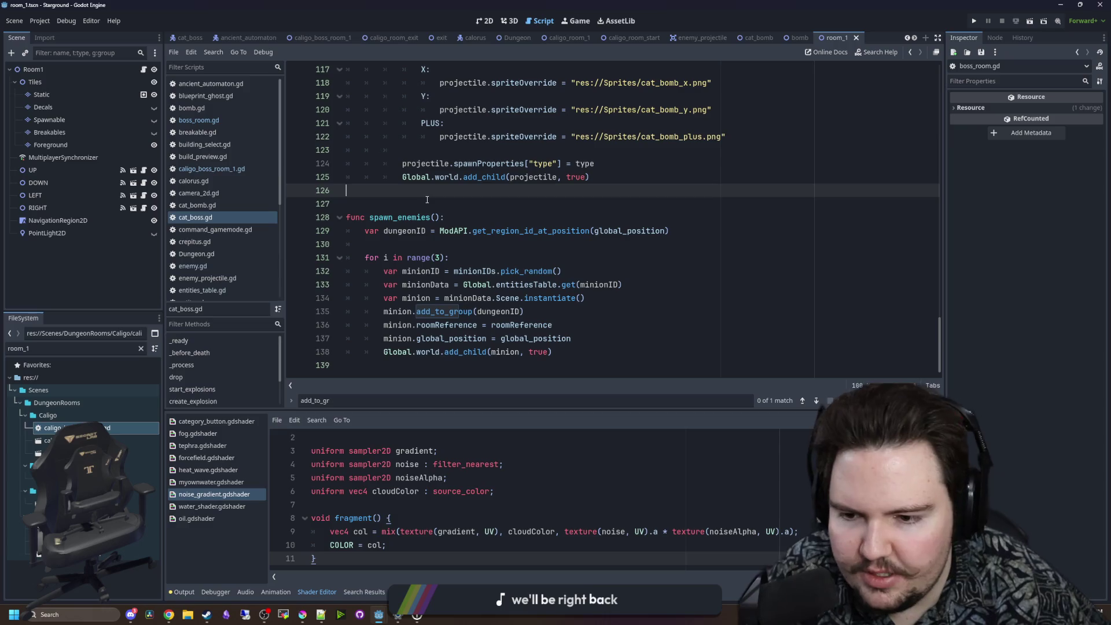
{"action": "left_click", "coordinate": [432, 244]}
{"action": "left_click", "coordinate": [306, 221]}
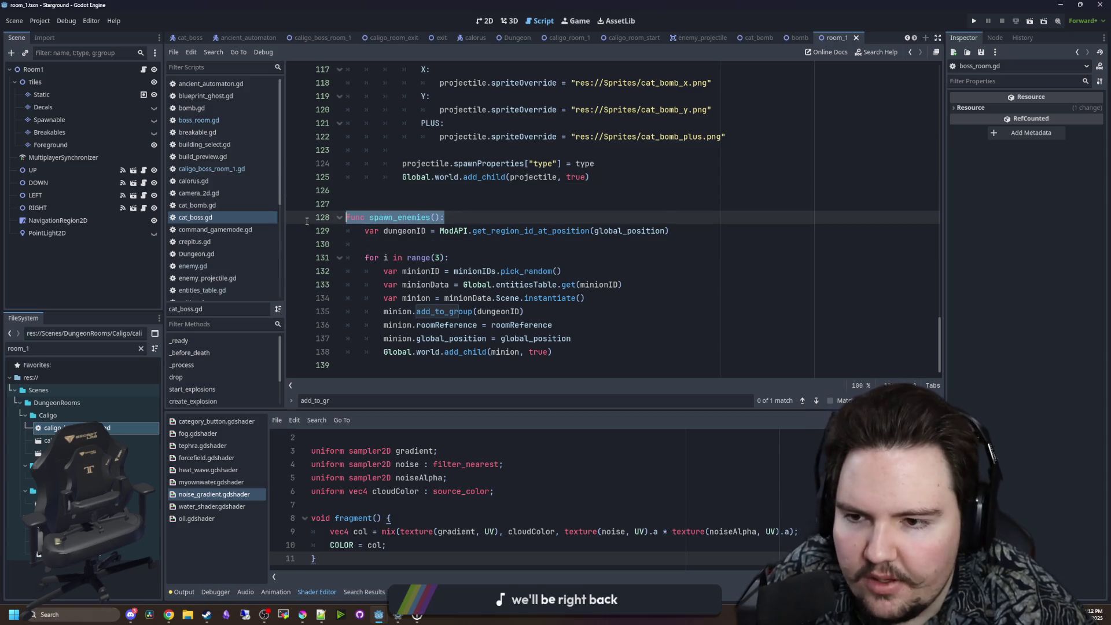
{"action": "left_click", "coordinate": [371, 177]}
{"action": "double_click", "coordinate": [392, 215]}
{"action": "left_click", "coordinate": [391, 209]}
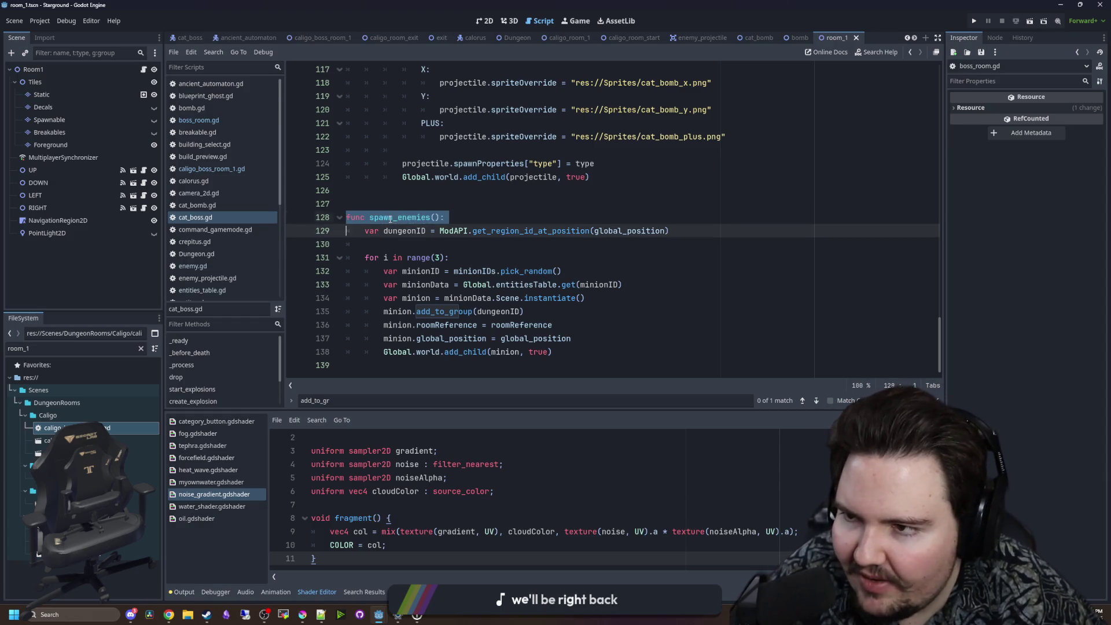
{"action": "double_click", "coordinate": [390, 217]}
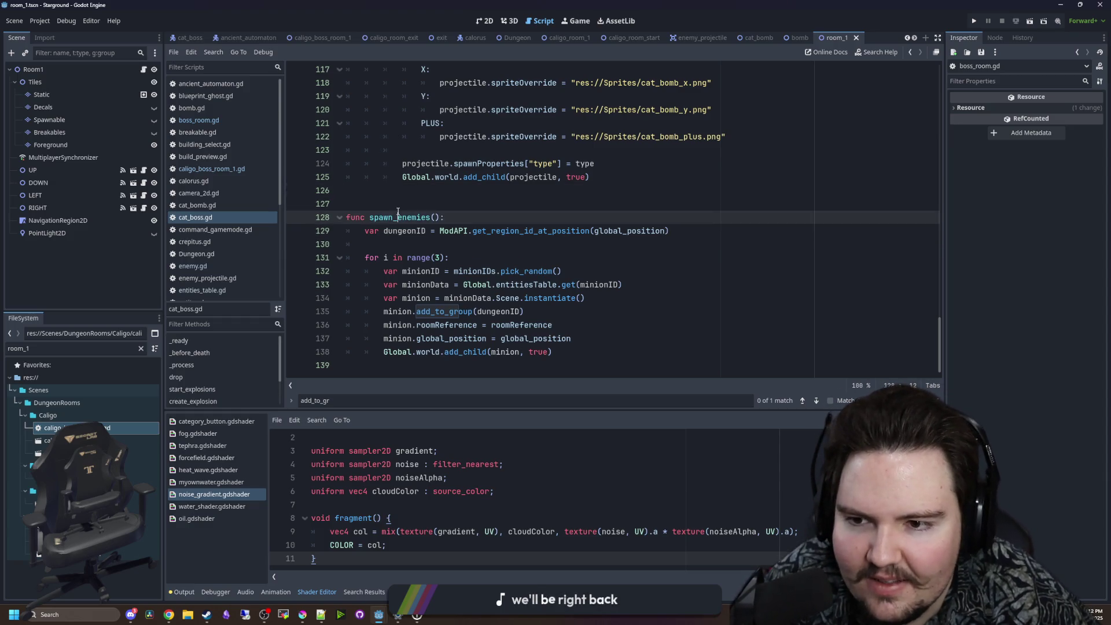
- Filter the FileSystem dock by 'cat' and open cat_boss.tscn
{"action": "left_click", "coordinate": [141, 349]}
{"action": "type", "text": "cat"}
{"action": "double_click", "coordinate": [87, 478]}
{"action": "left_click", "coordinate": [402, 207]}
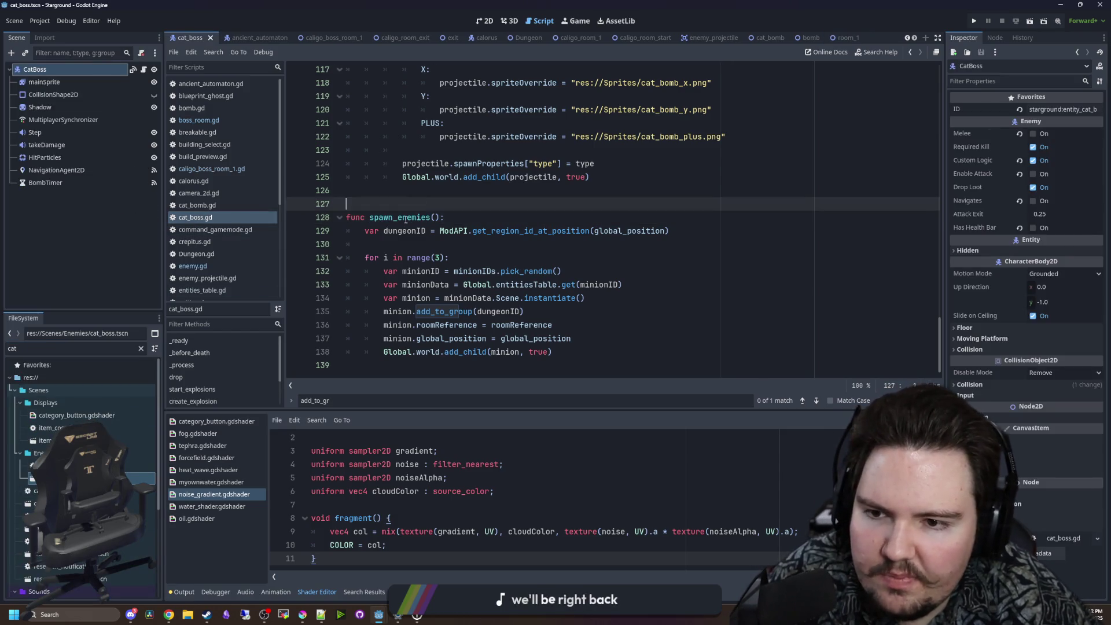
- Add a Timer child node under the CatBoss node
{"action": "left_click", "coordinate": [489, 21]}
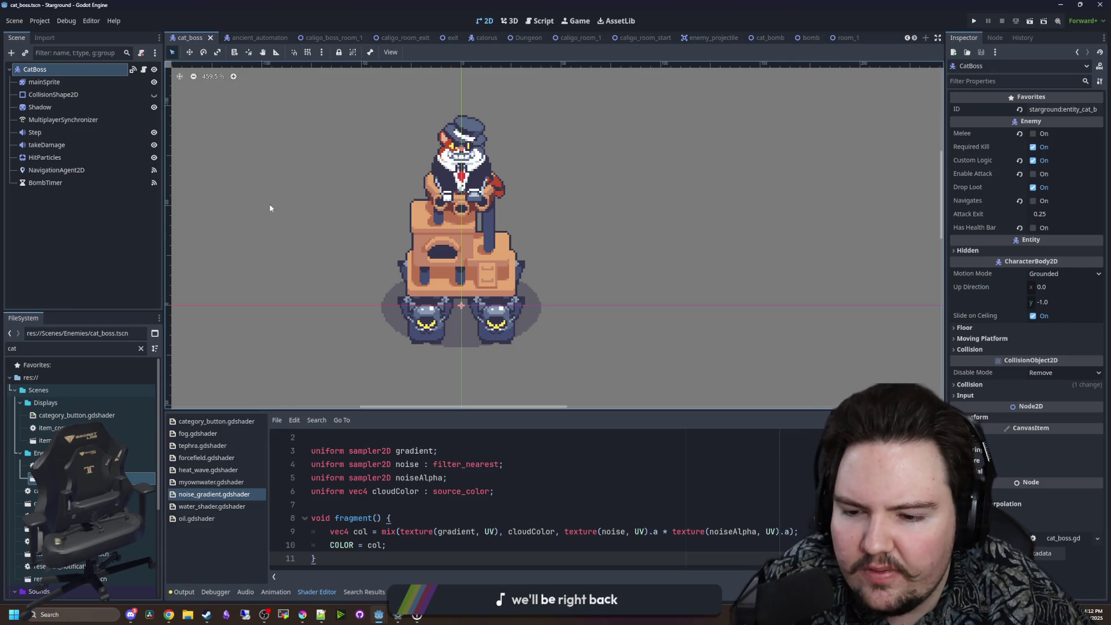
{"action": "right_click", "coordinate": [64, 75]}
{"action": "left_click", "coordinate": [75, 82]}
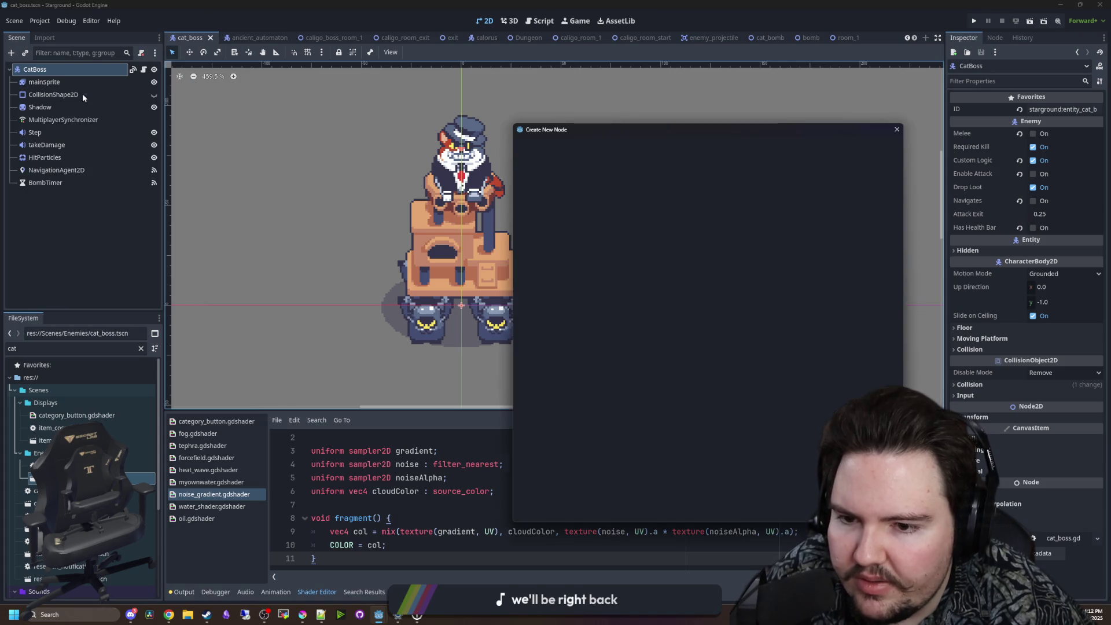
{"action": "type", "text": "timer"}
{"action": "key", "text": "Return"}
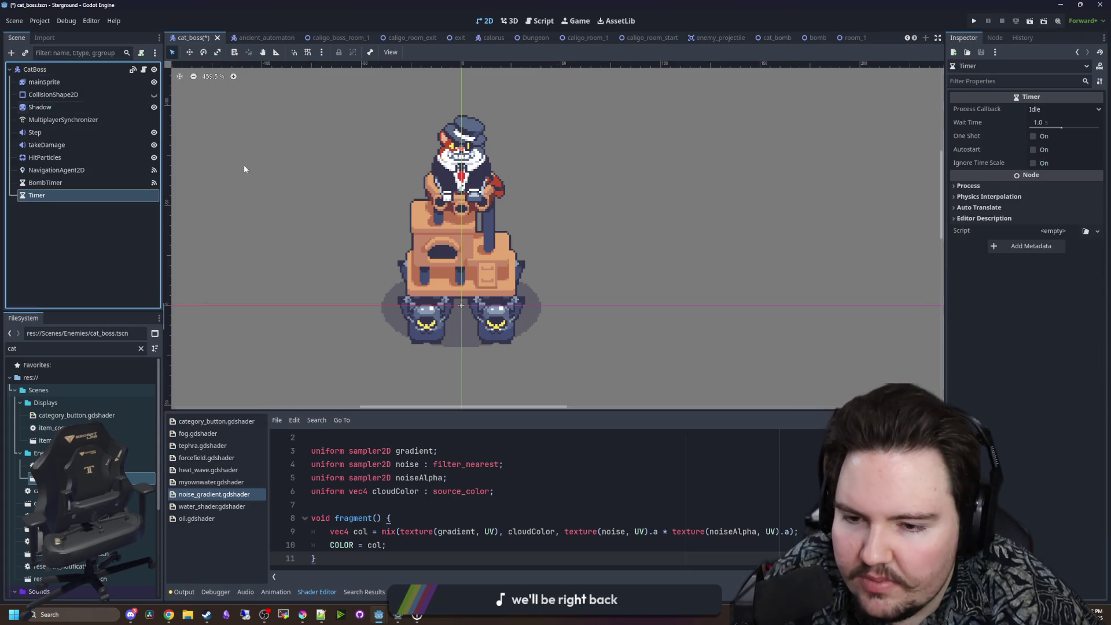
- Rename the Timer node to SpawnEnemies, then return to the cat_boss.gd script
{"action": "scroll", "coordinate": [474, 286], "scroll_direction": "up", "scroll_amount": 3}
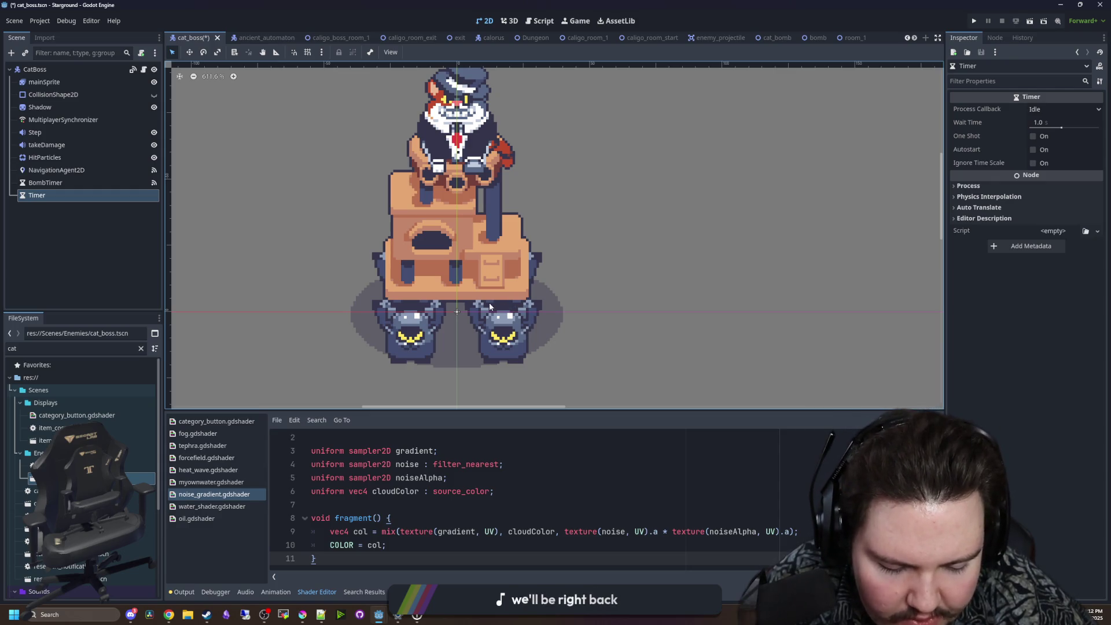
{"action": "left_click", "coordinate": [59, 196]}
{"action": "left_click_drag", "start_coordinate": [61, 196], "coordinate": [26, 197]}
{"action": "left_click", "coordinate": [33, 197]}
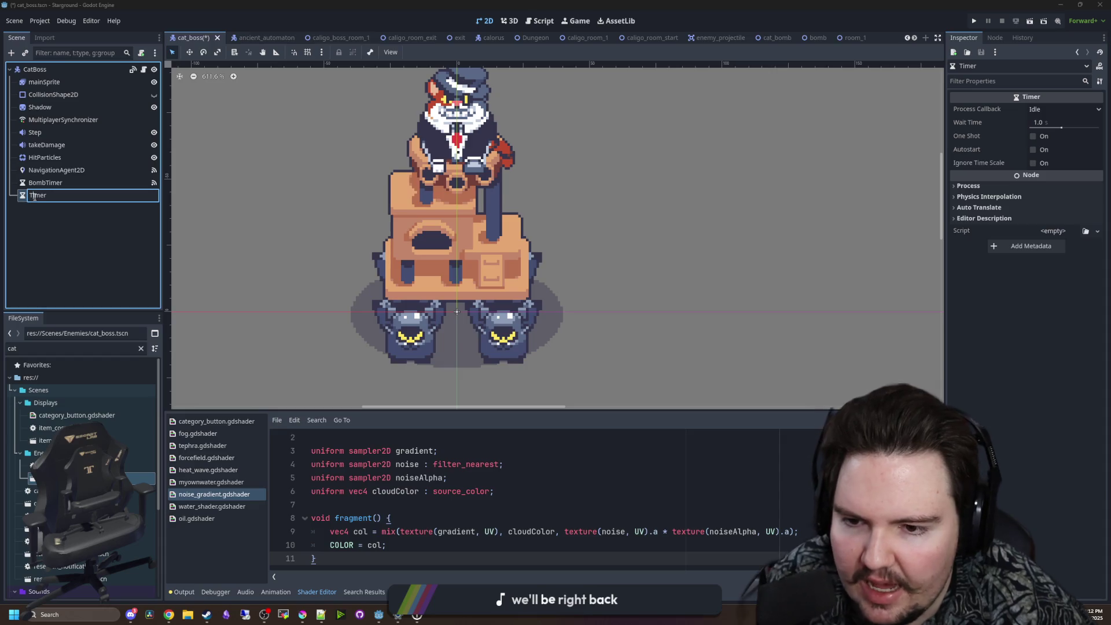
{"action": "left_click_drag", "start_coordinate": [51, 197], "coordinate": [37, 196]}
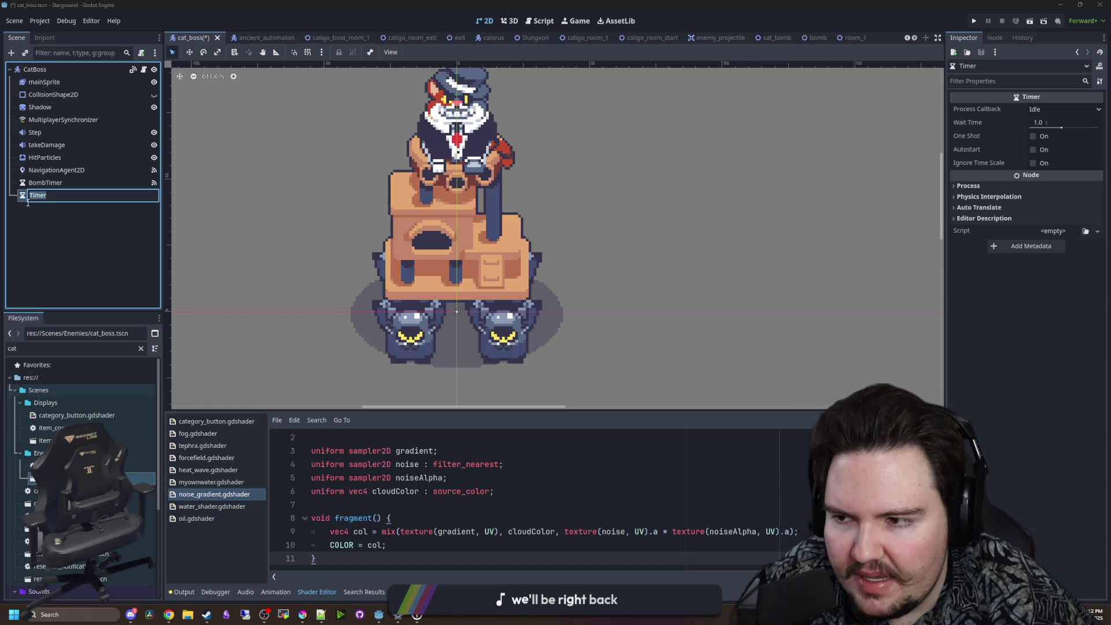
{"action": "double_click", "coordinate": [38, 197]}
{"action": "left_click", "coordinate": [41, 196]}
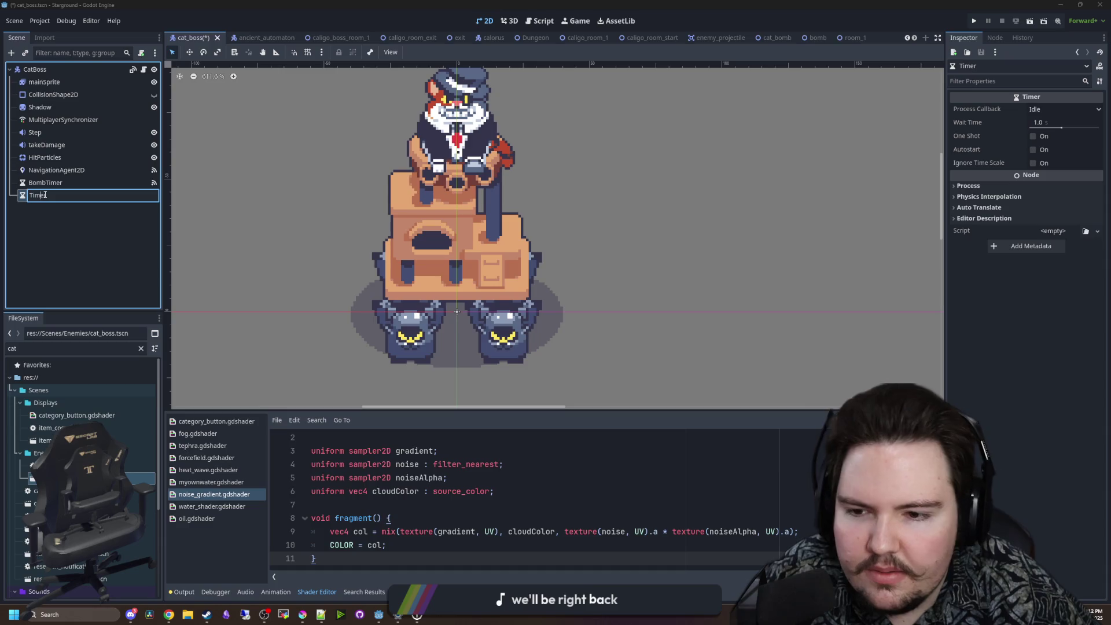
{"action": "left_click_drag", "start_coordinate": [51, 196], "coordinate": [31, 196]}
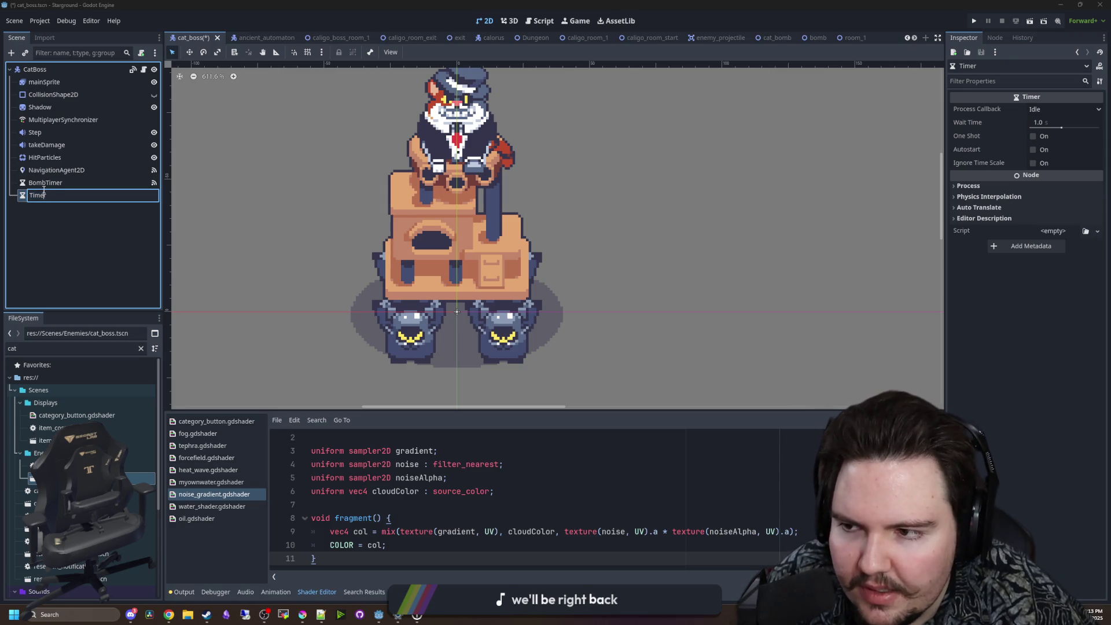
{"action": "left_click", "coordinate": [32, 195]}
{"action": "left_click_drag", "start_coordinate": [56, 196], "coordinate": [32, 198]}
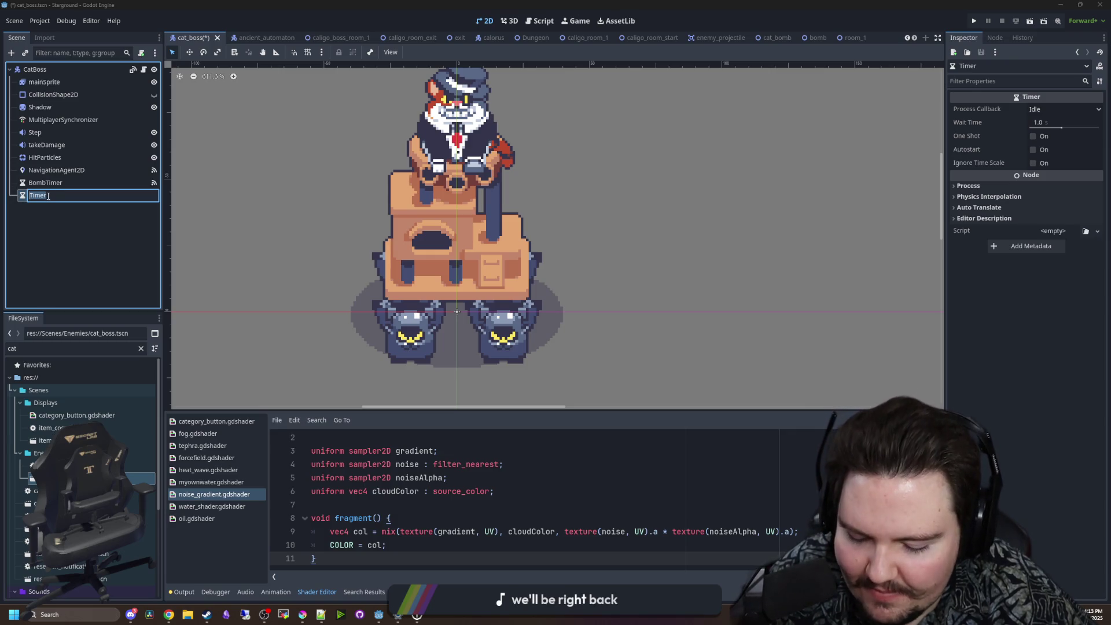
{"action": "type", "text": "SpawnEnemies"}
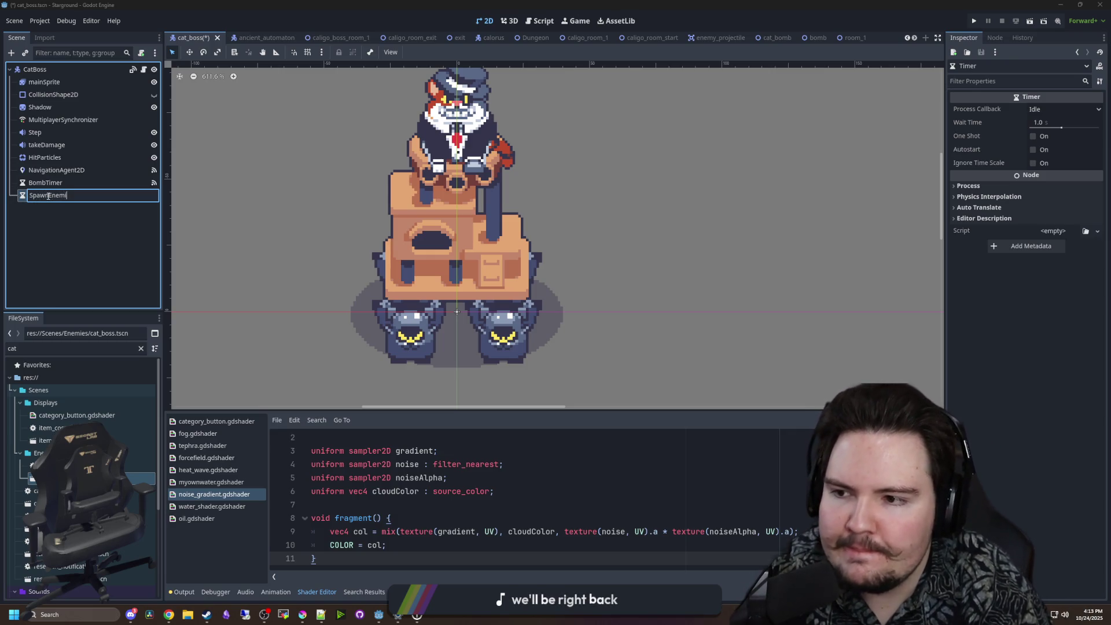
{"action": "key", "text": "Return"}
{"action": "left_click", "coordinate": [132, 69]}
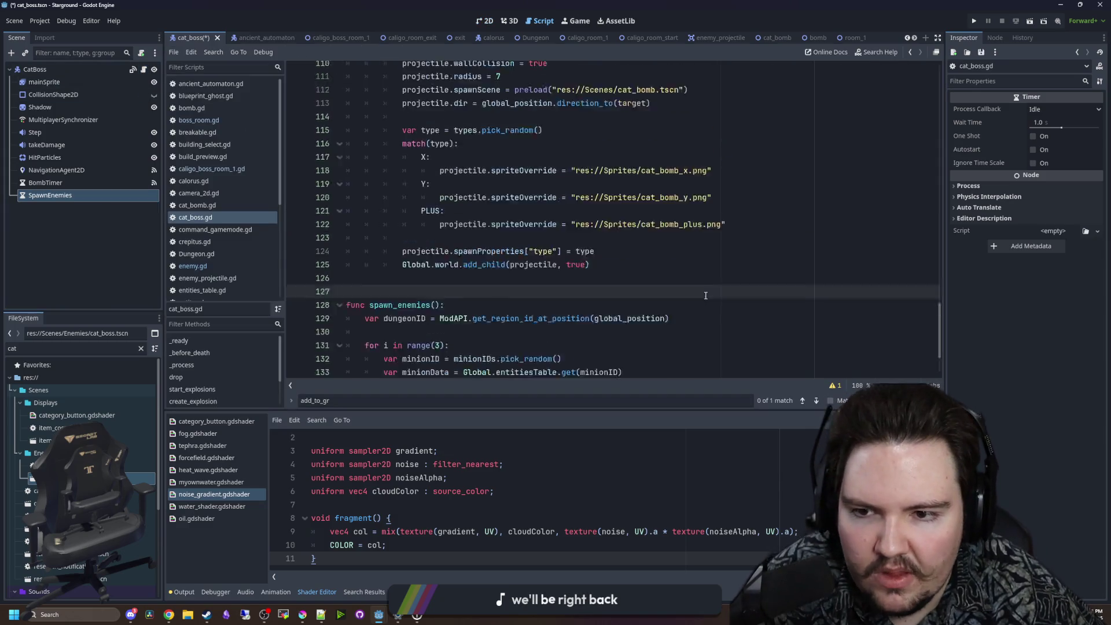
- Declare 'var activeMinions : Array[Entity] = []' below the minionIDs list
{"action": "left_click_drag", "start_coordinate": [938, 283], "coordinate": [939, 69]}
{"action": "left_click", "coordinate": [414, 194]}
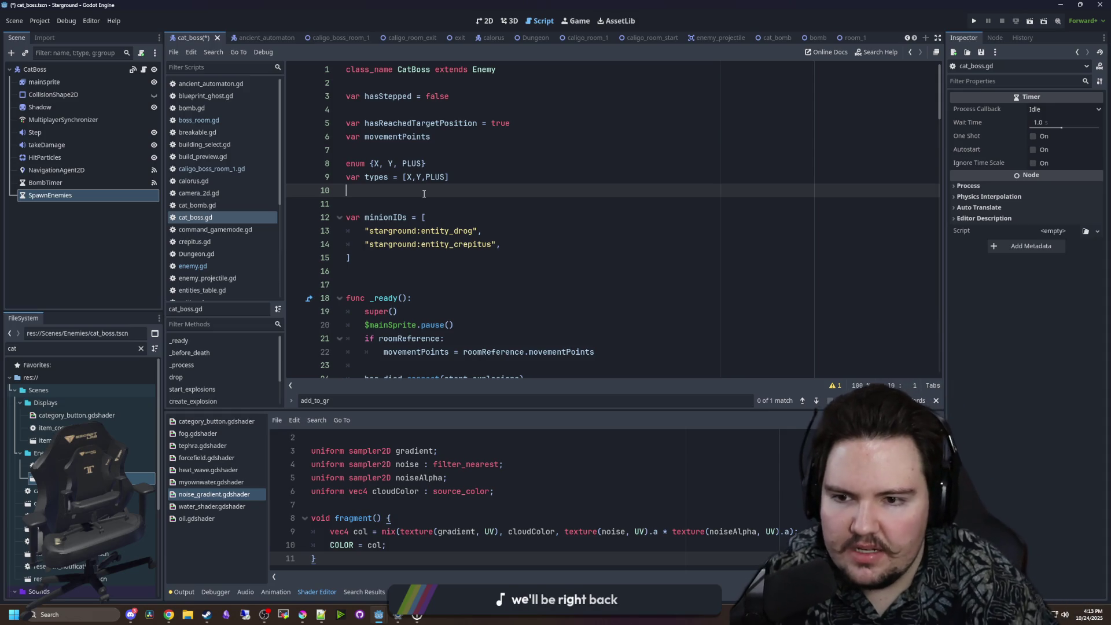
{"action": "left_click", "coordinate": [361, 269]}
{"action": "key", "text": "Return"}
{"action": "key", "text": "Return"}
{"action": "key", "text": "Return"}
{"action": "type", "text": "var"}
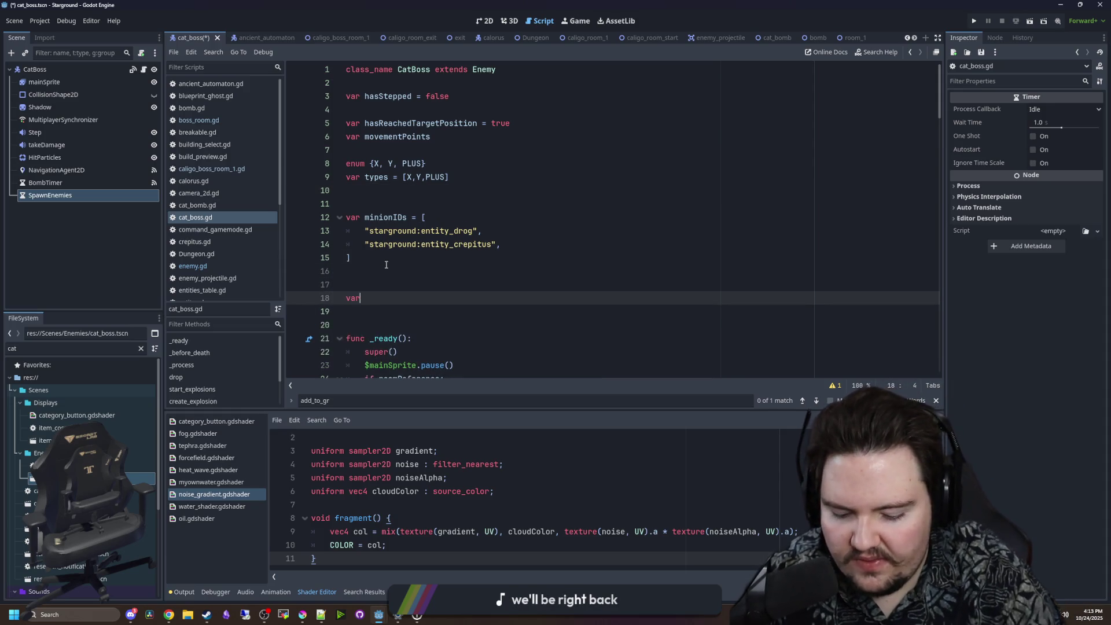
{"action": "type", "text": " activeMinions = []"}
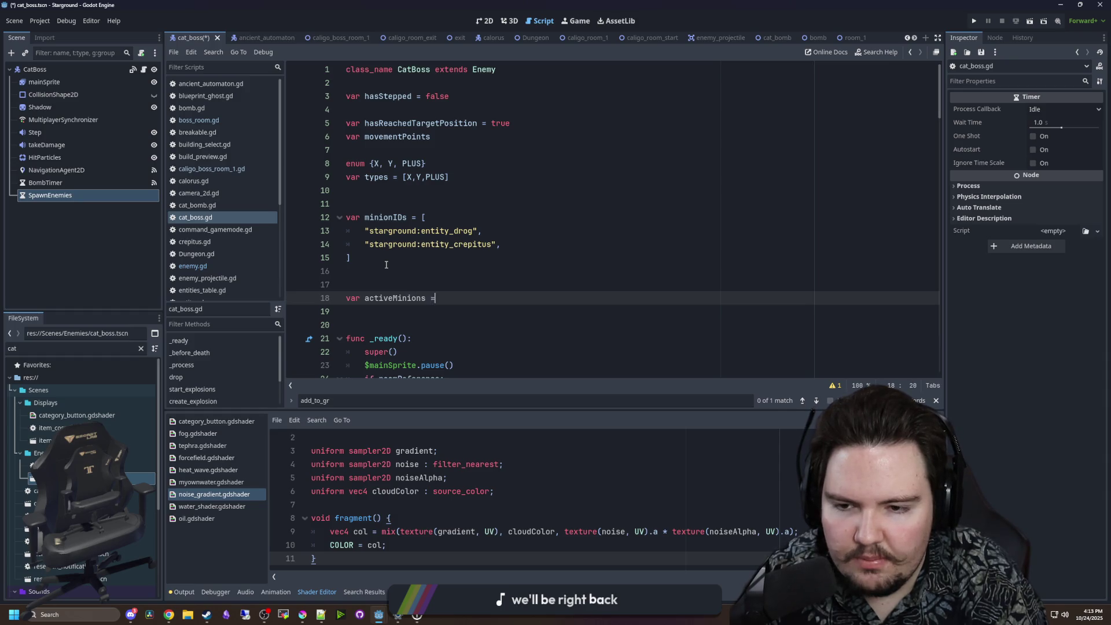
{"action": "left_click", "coordinate": [432, 297]}
{"action": "type", "text": ": "}
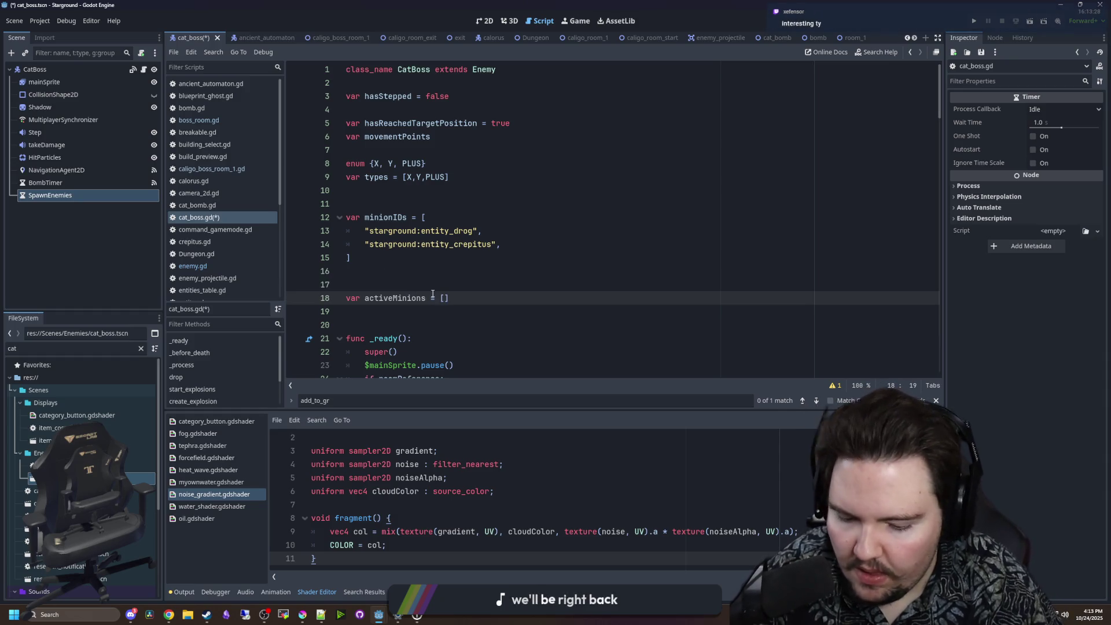
{"action": "type", "text": "Array"}
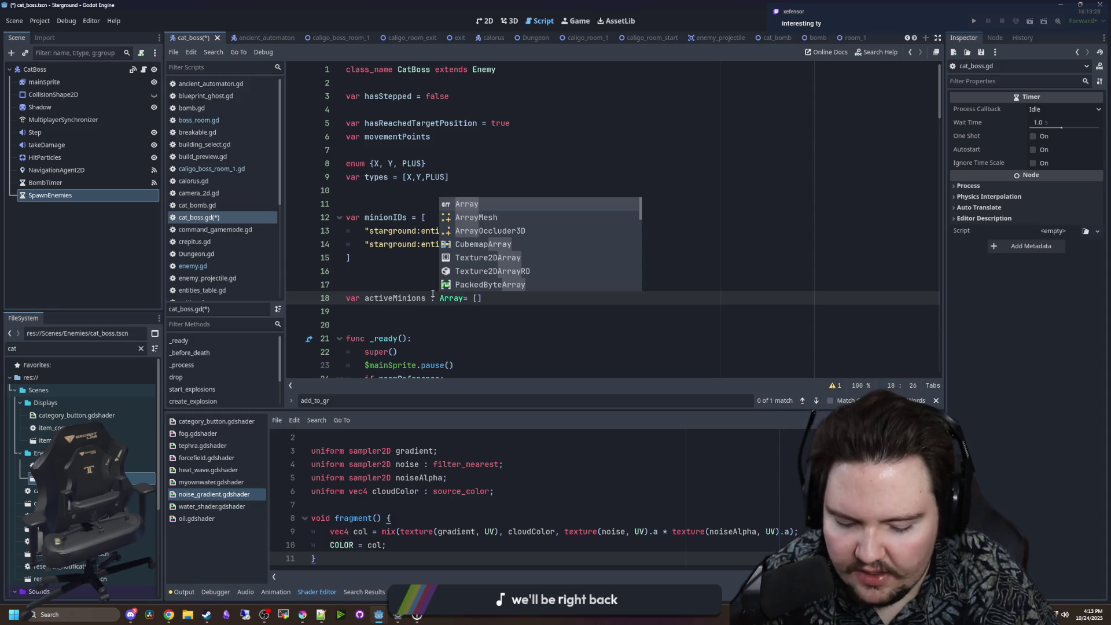
{"action": "type", "text": "["}
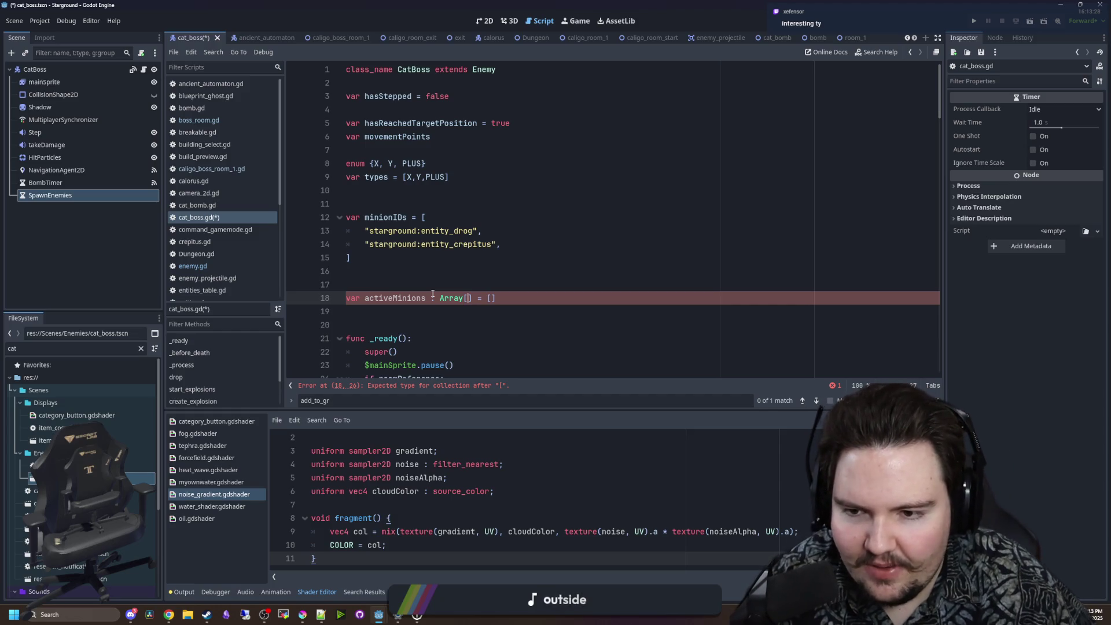
{"action": "type", "text": "Entity"}
{"action": "left_click", "coordinate": [464, 231]}
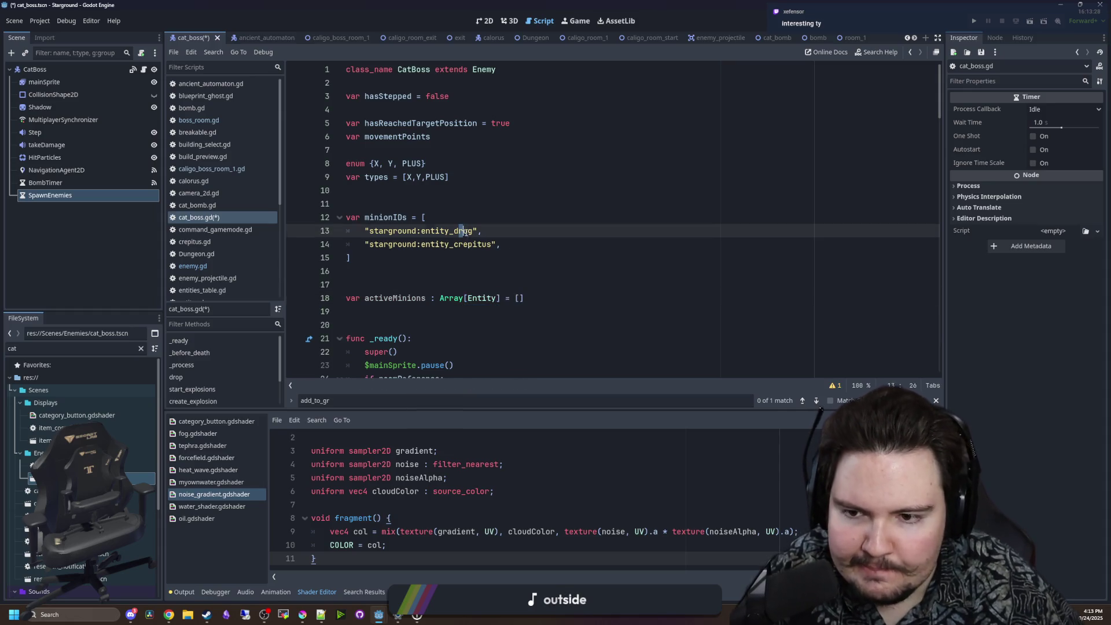
{"action": "double_click", "coordinate": [399, 298]}
- In the spawning loop, add activeMinions.push_back(minion) and erase each minion on tree_exiting
{"action": "scroll", "coordinate": [458, 244], "scroll_direction": "down", "scroll_amount": 20}
{"action": "scroll", "coordinate": [458, 244], "scroll_direction": "down", "scroll_amount": 17}
{"action": "left_click", "coordinate": [476, 324]}
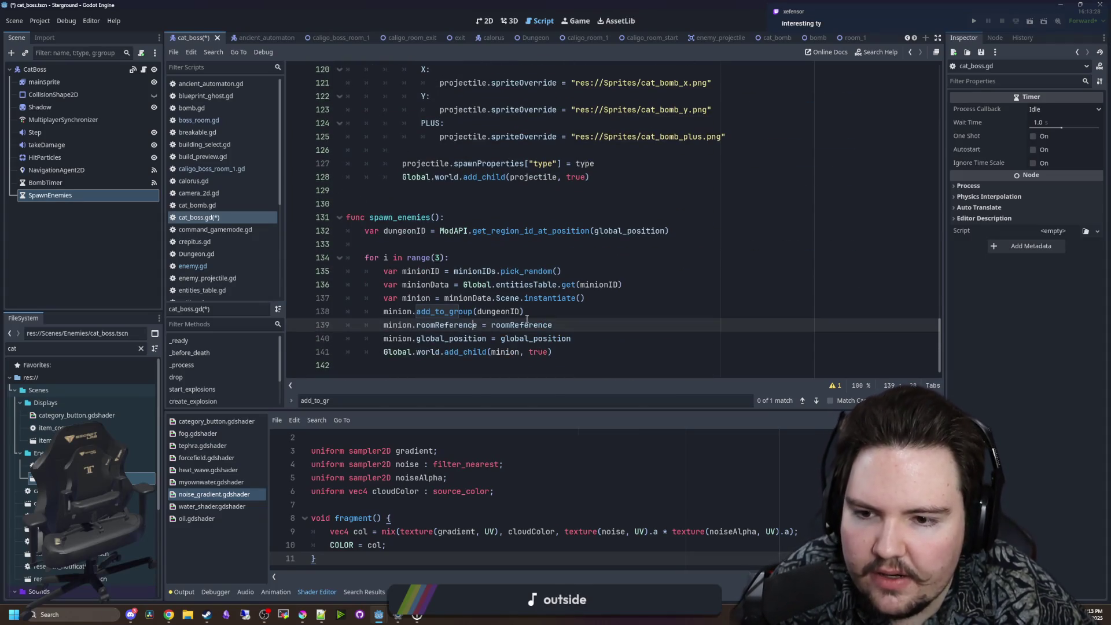
{"action": "left_click", "coordinate": [585, 333]}
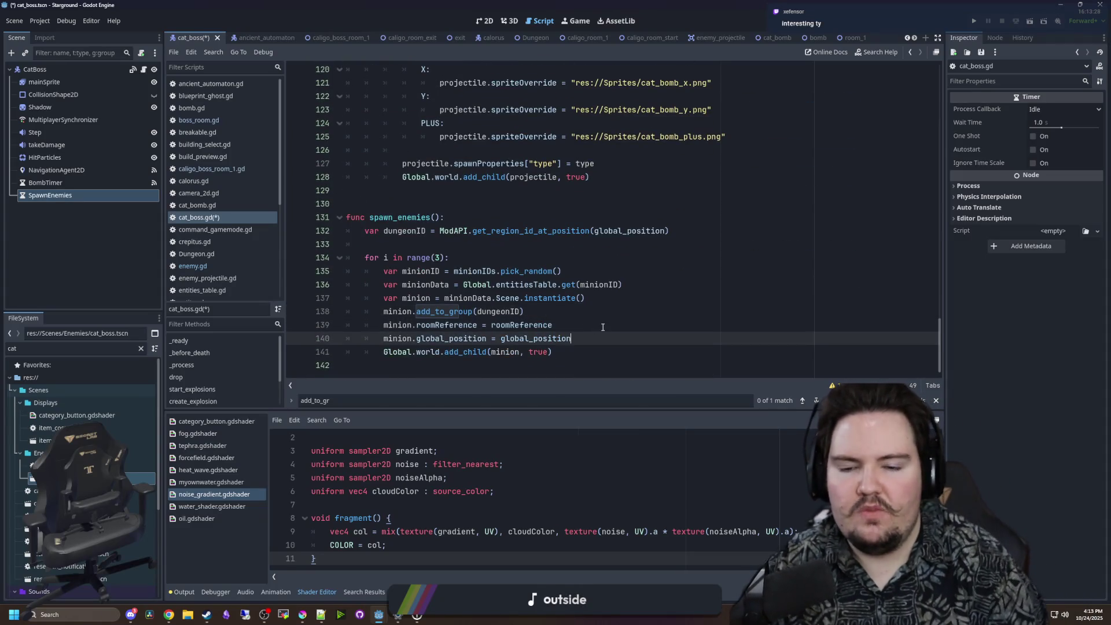
{"action": "key", "text": "Return"}
{"action": "type", "text": "activeMi"}
{"action": "key", "text": "Return"}
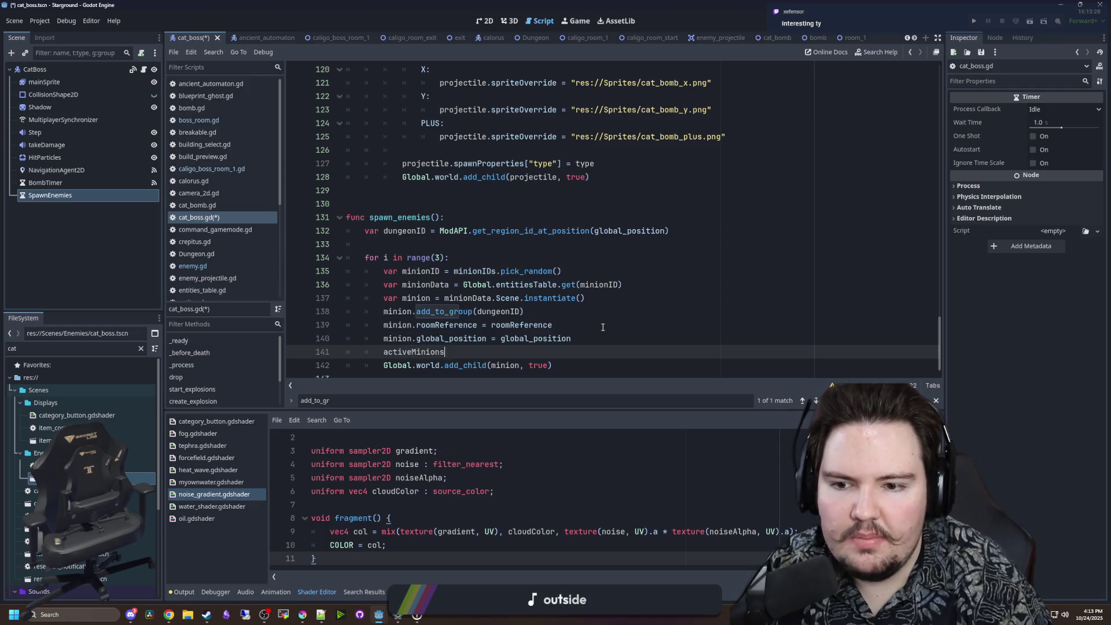
{"action": "type", "text": ".push_"}
{"action": "key", "text": "Return"}
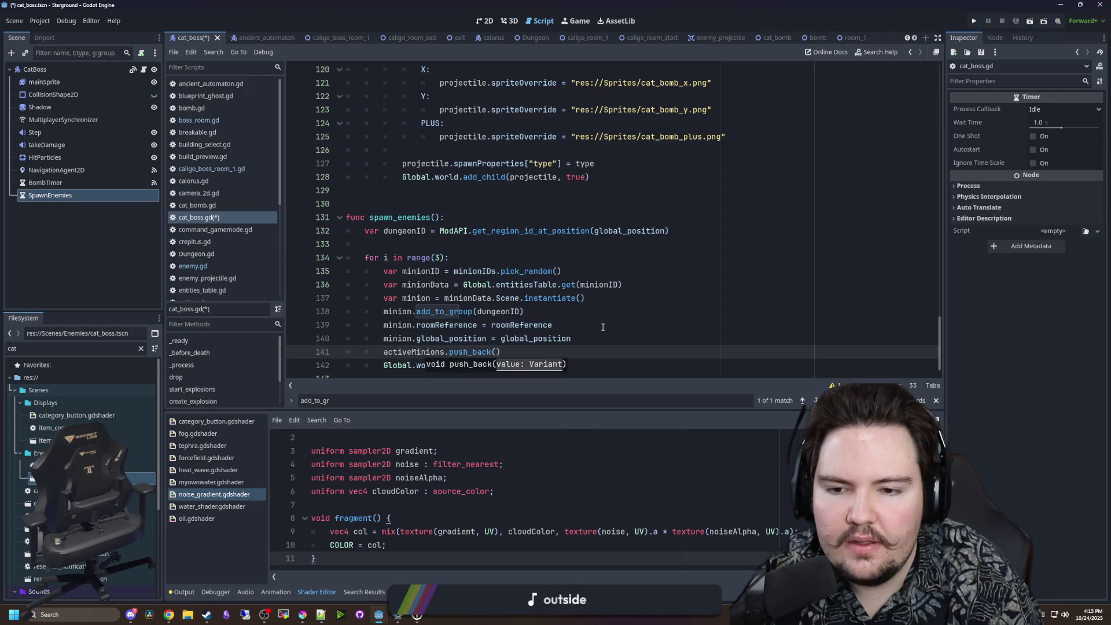
{"action": "type", "text": "min"}
{"action": "key", "text": "Return"}
{"action": "key", "text": "End"}
{"action": "key", "text": "Return"}
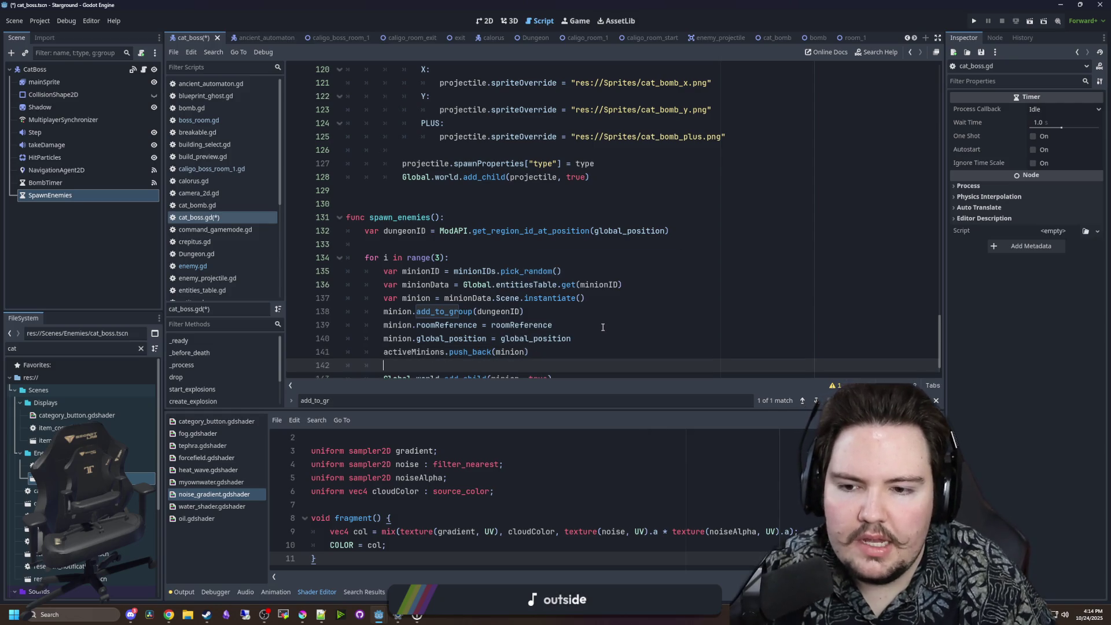
{"action": "type", "text": "minion.tree_"}
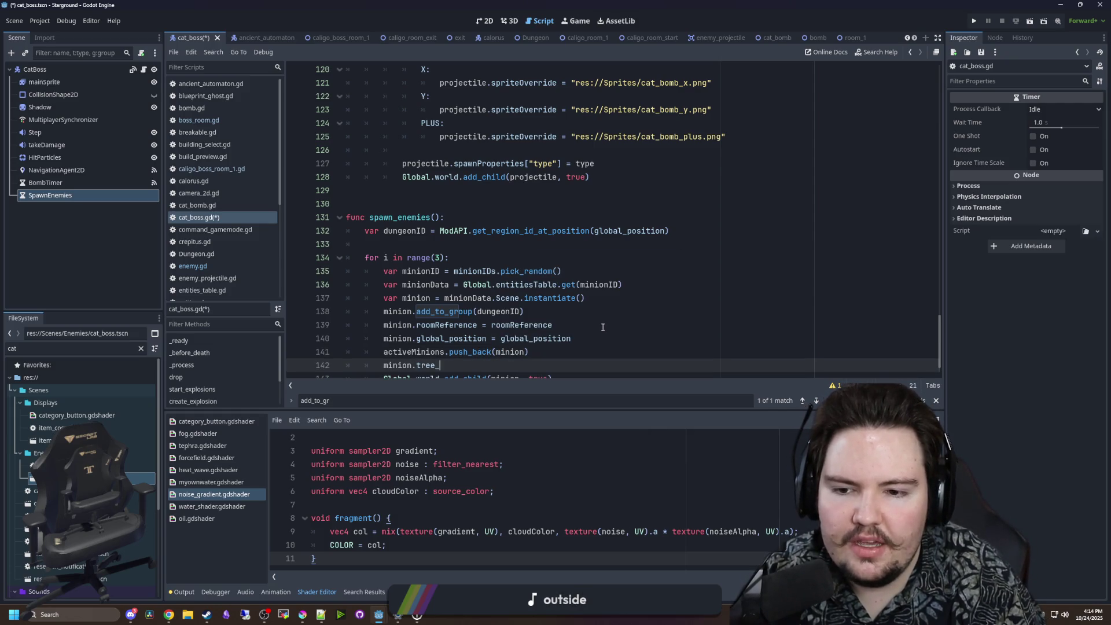
{"action": "type", "text": "exiting.connect("}
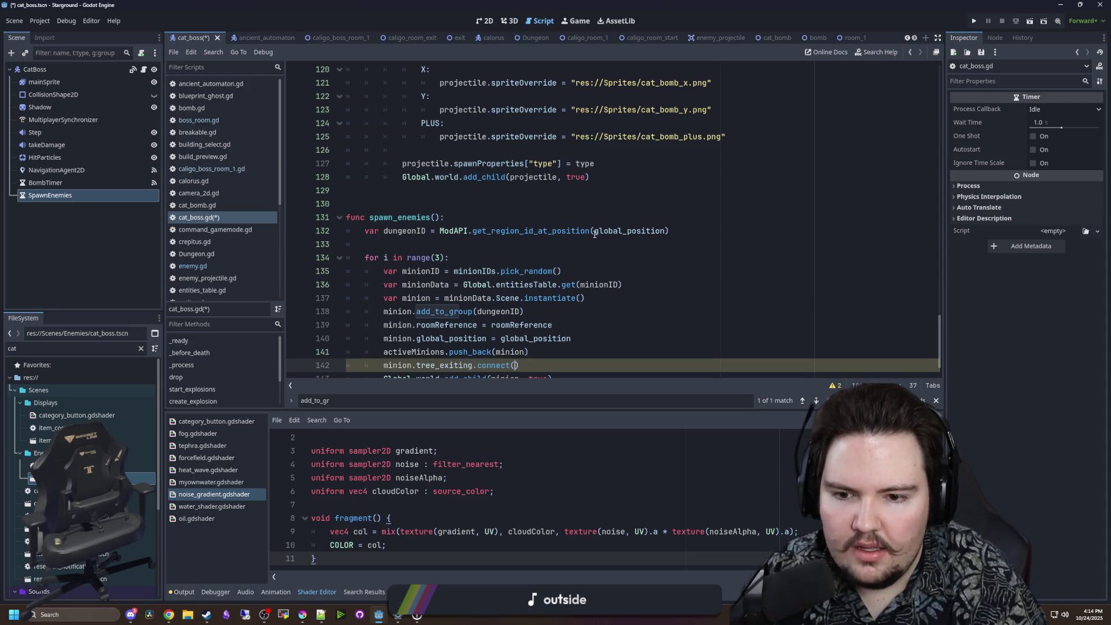
{"action": "type", "text": "func():active"}
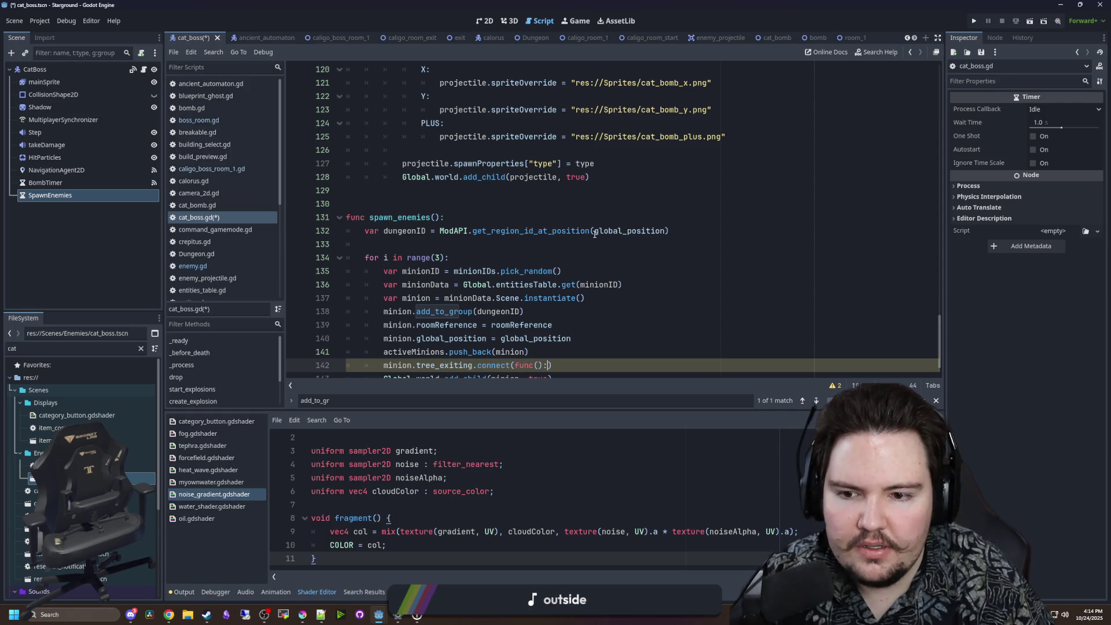
{"action": "type", "text": "Minions.erase(mi"}
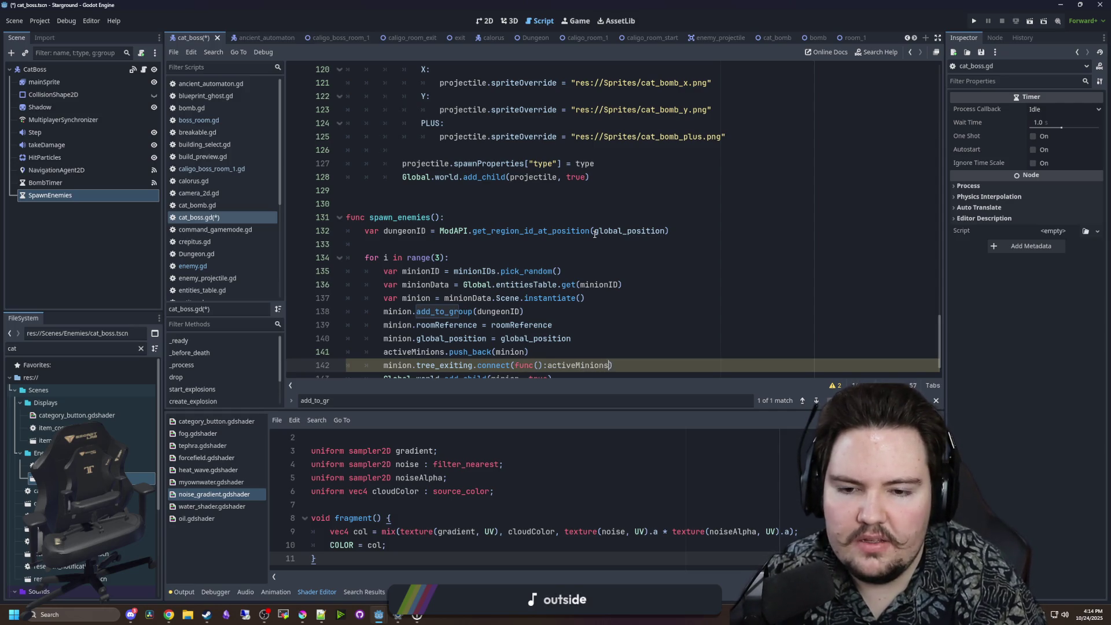
{"action": "type", "text": "nion"}
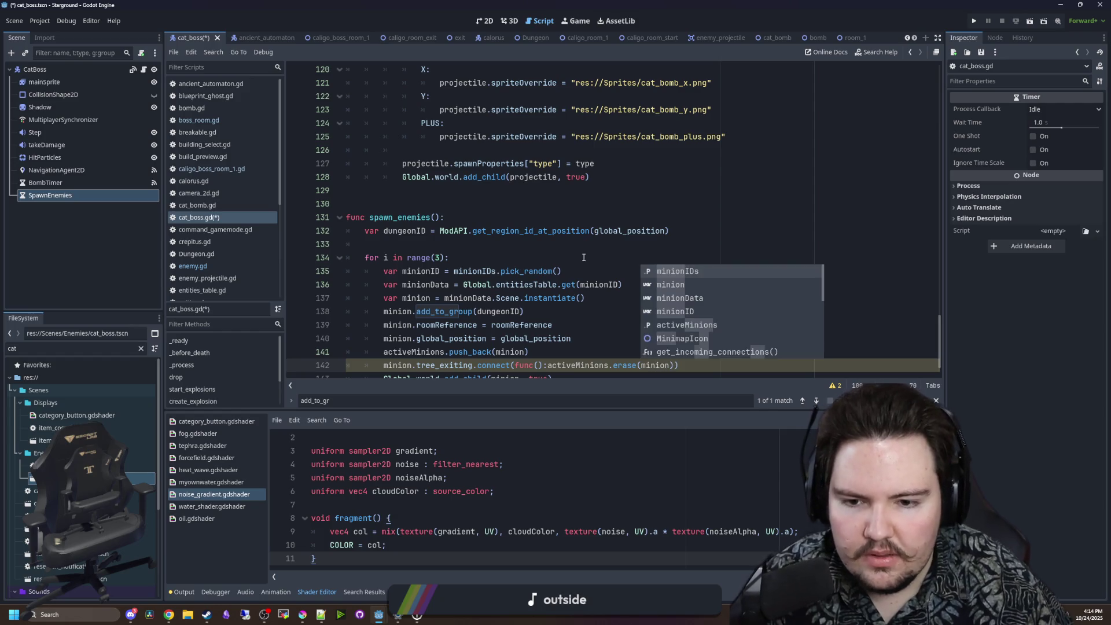
- Save the cat boss script changes
{"action": "left_click", "coordinate": [548, 365]}
{"action": "left_click", "coordinate": [566, 353]}
{"action": "scroll", "coordinate": [567, 354], "scroll_direction": "down", "scroll_amount": 1}
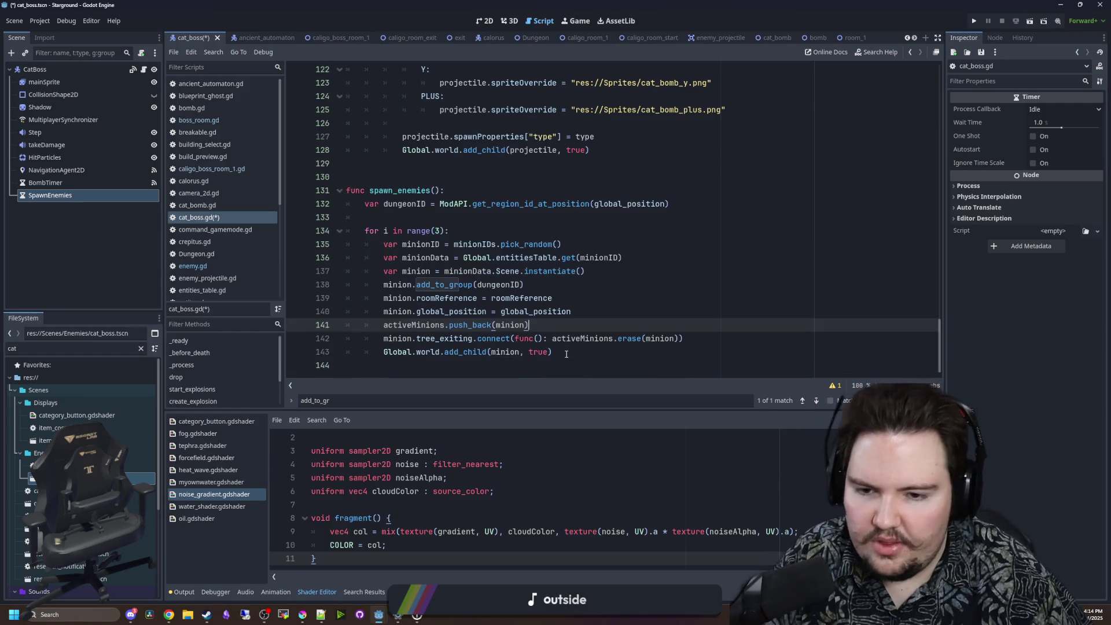
{"action": "left_click", "coordinate": [474, 218]}
{"action": "key", "text": "ctrl+s"}
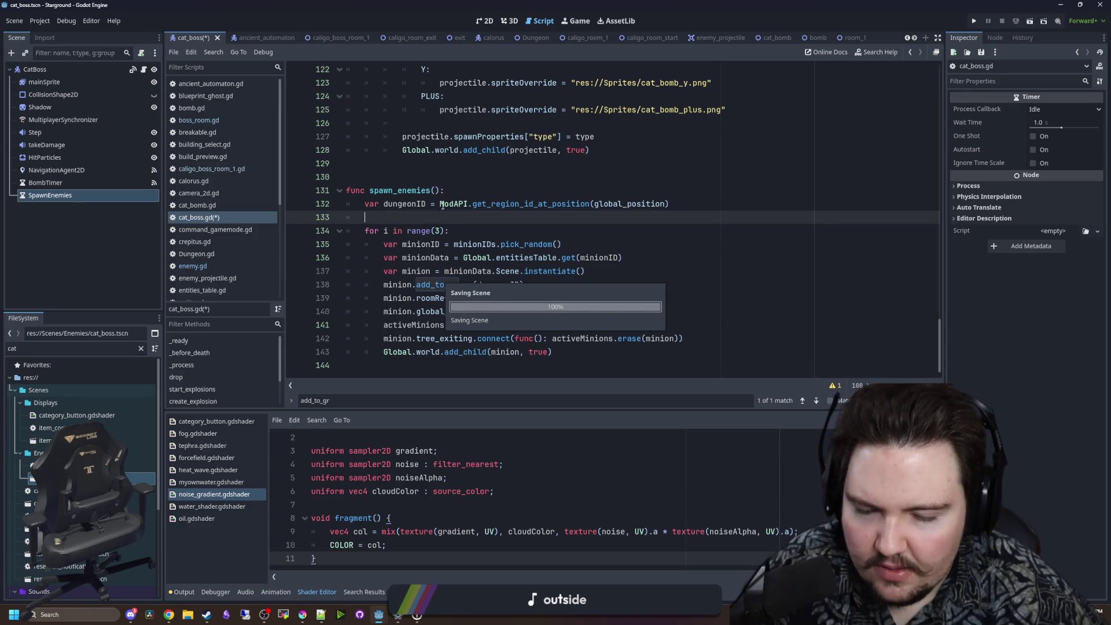
- Begin a minion count check 'if activeMinions.size() >' at the top of spawn_enemies
{"action": "left_click", "coordinate": [462, 185]}
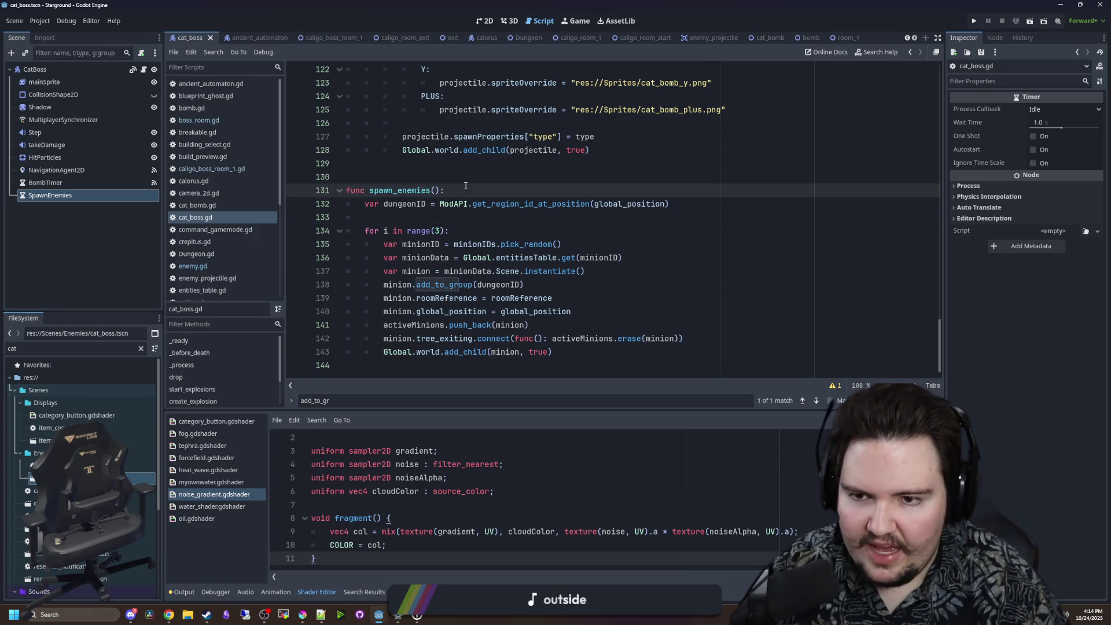
{"action": "key", "text": "Return"}
{"action": "key", "text": "Return"}
{"action": "key", "text": "Up"}
{"action": "type", "text": "if activeMinions.size() >"}
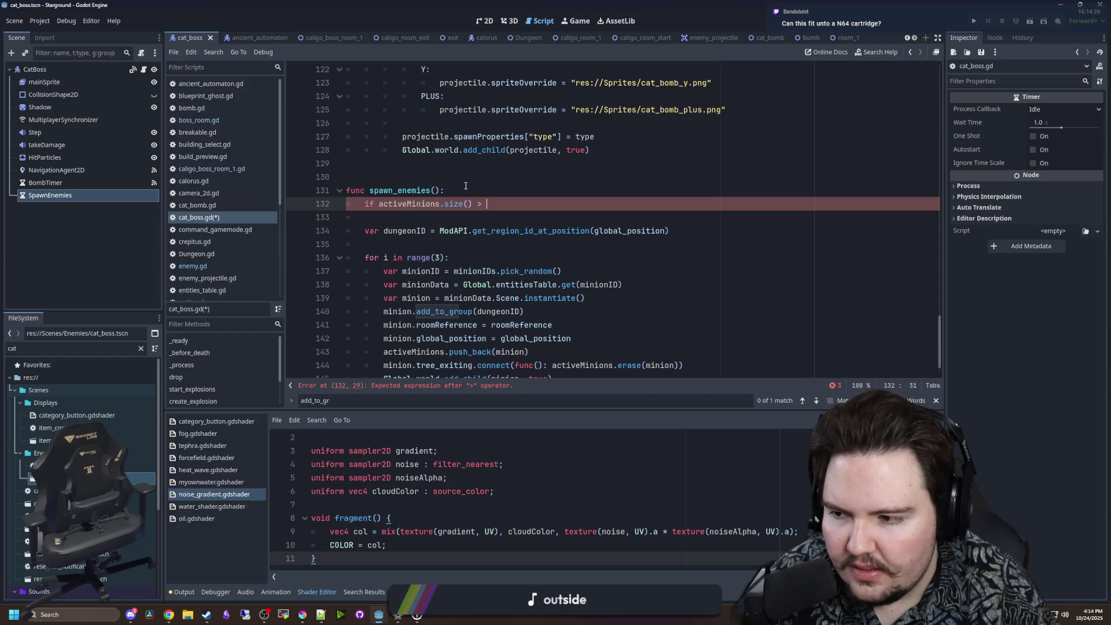
- Finish the cap as 'if activeMinions.size() > 10: return', save, and select SpawnEnemies
{"action": "type", "text": "10: "}
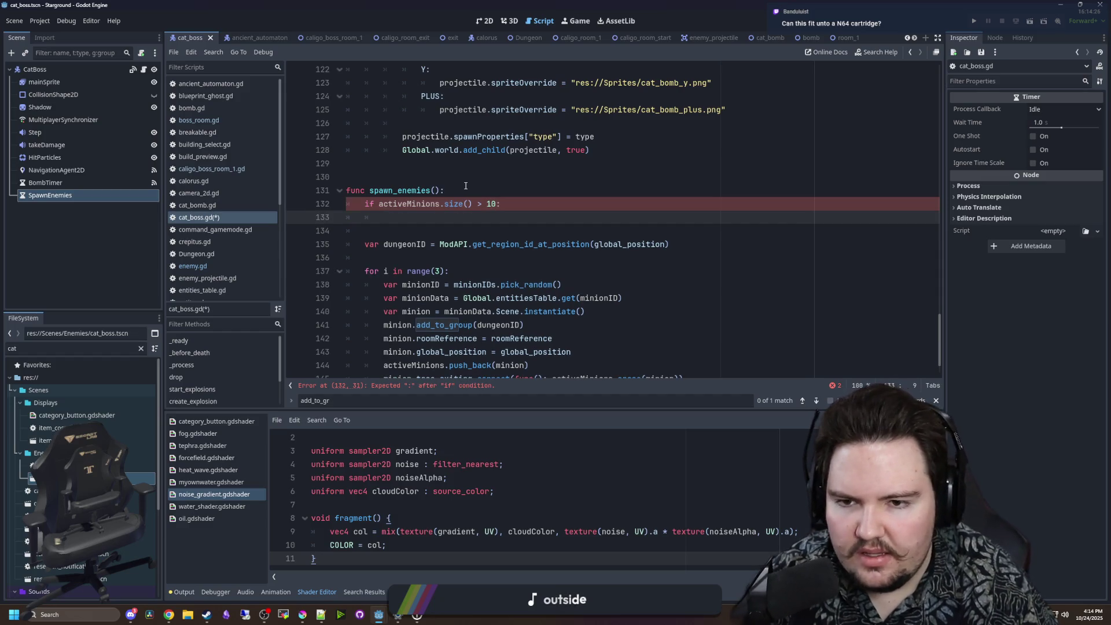
{"action": "type", "text": "return"}
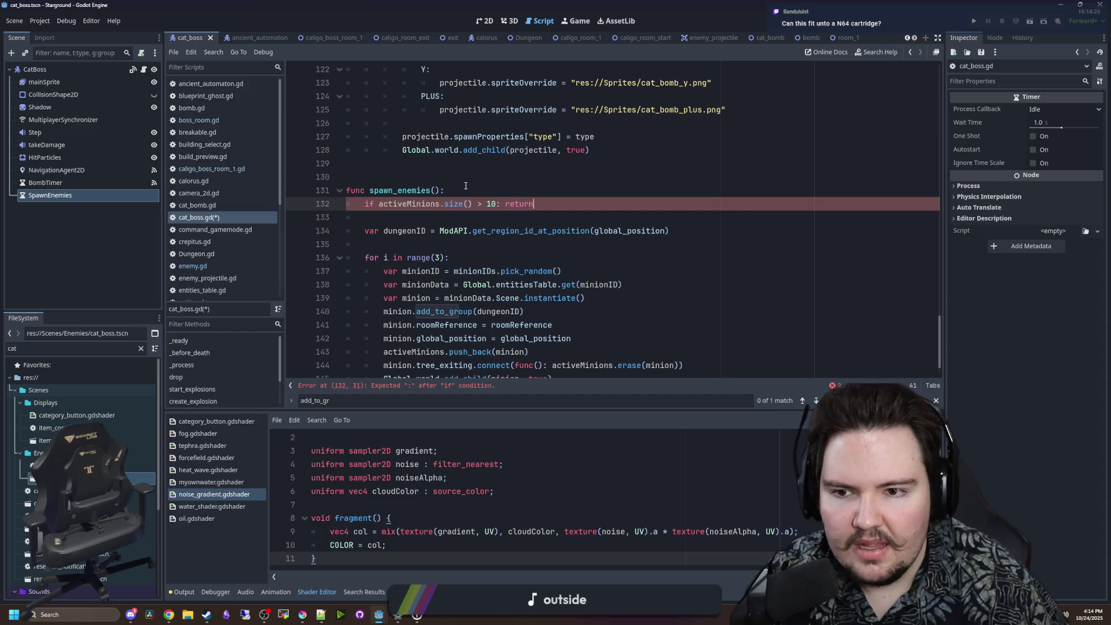
{"action": "left_click", "coordinate": [410, 174]}
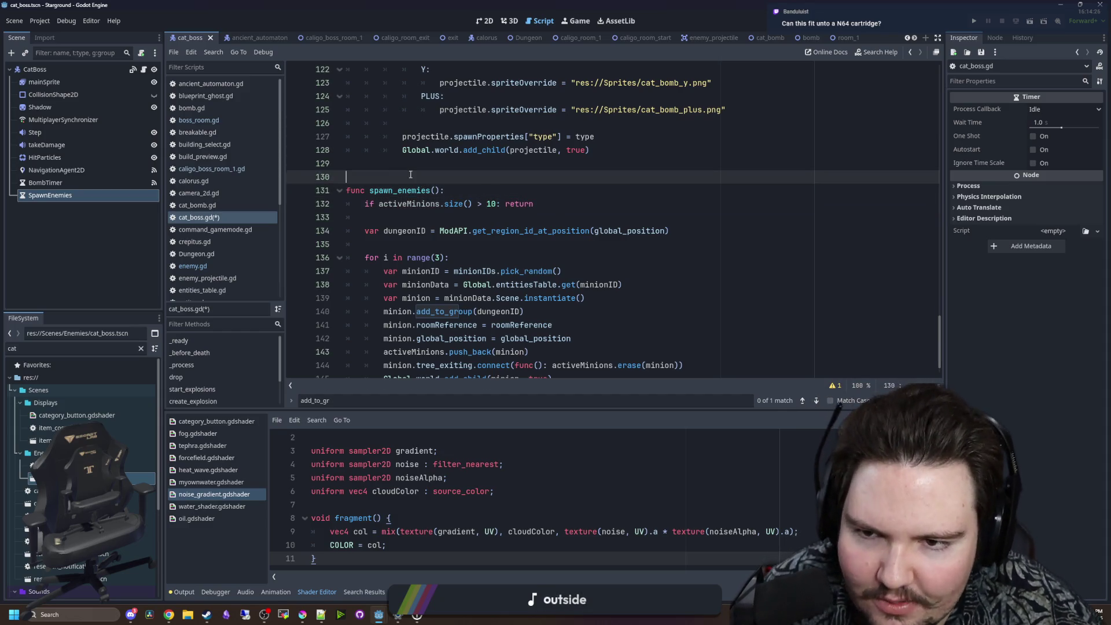
{"action": "key", "text": "ctrl+s"}
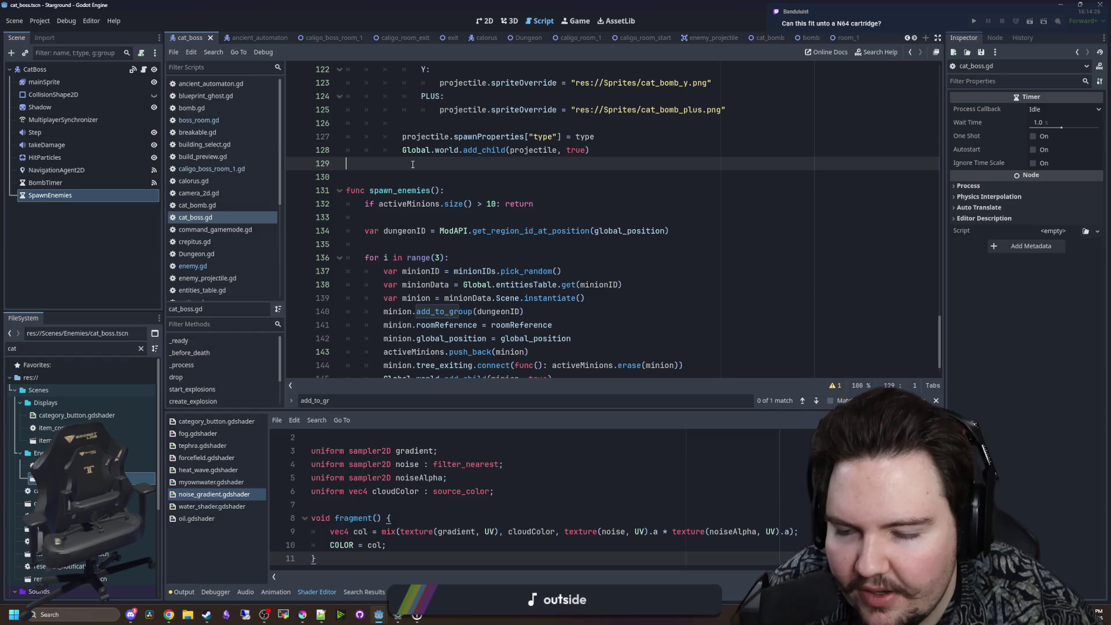
{"action": "key", "text": "ctrl+s"}
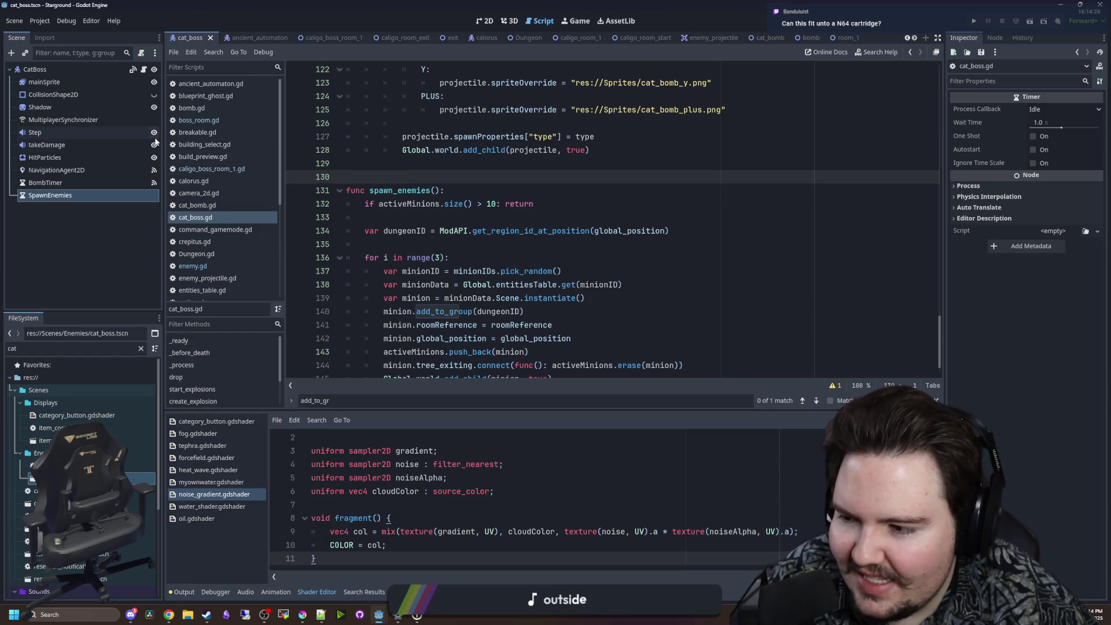
{"action": "left_click", "coordinate": [55, 196]}
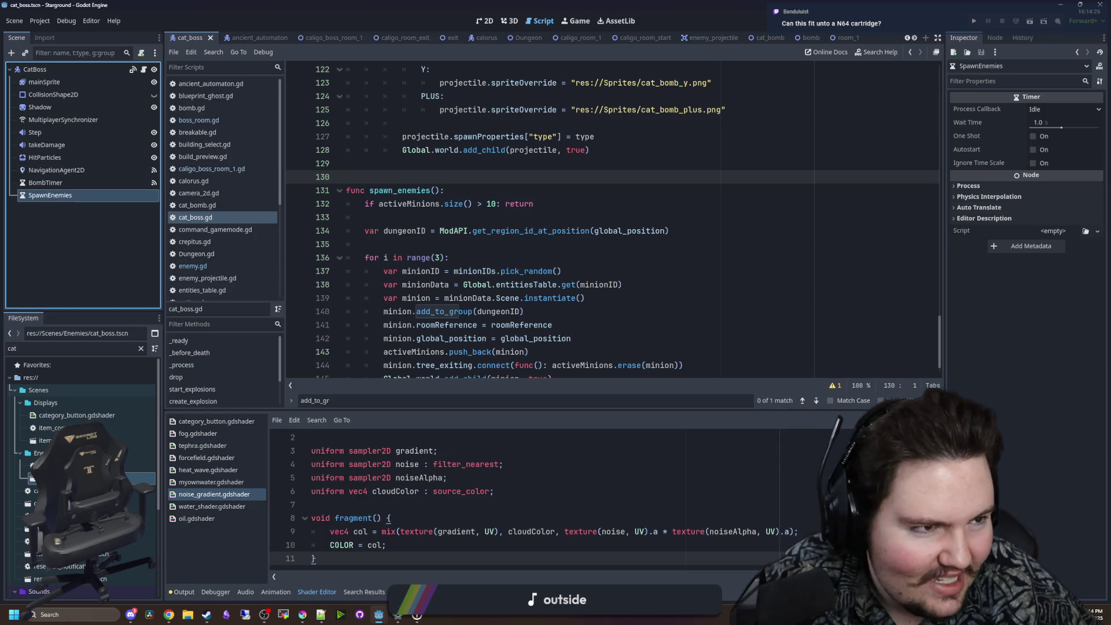
{"action": "left_click", "coordinate": [168, 615]}
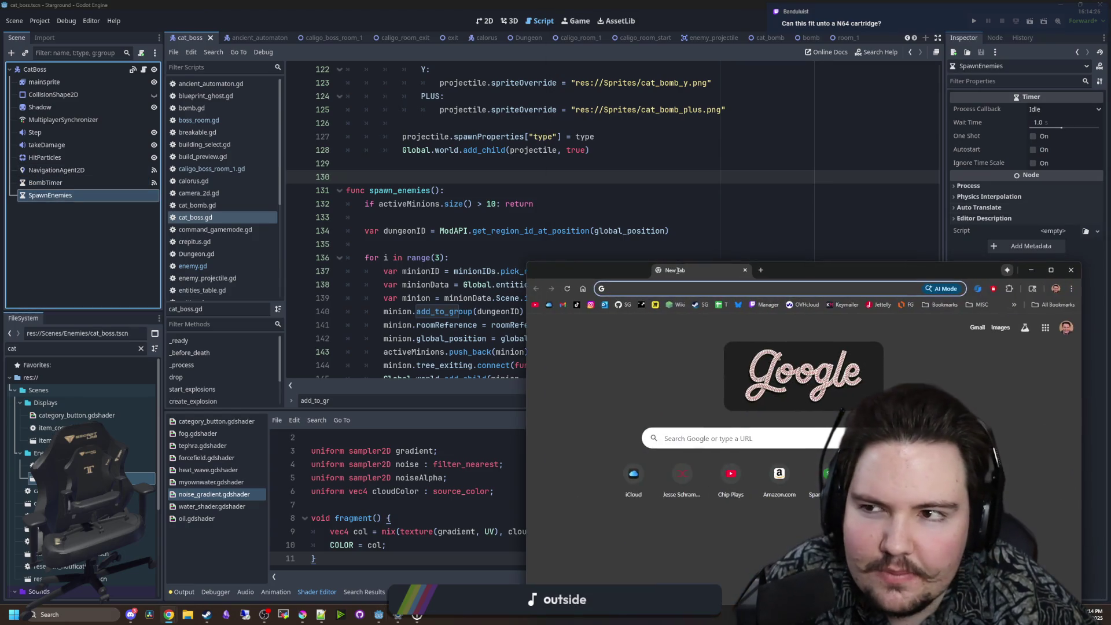
{"action": "left_click_drag", "start_coordinate": [615, 240], "coordinate": [505, 114]}
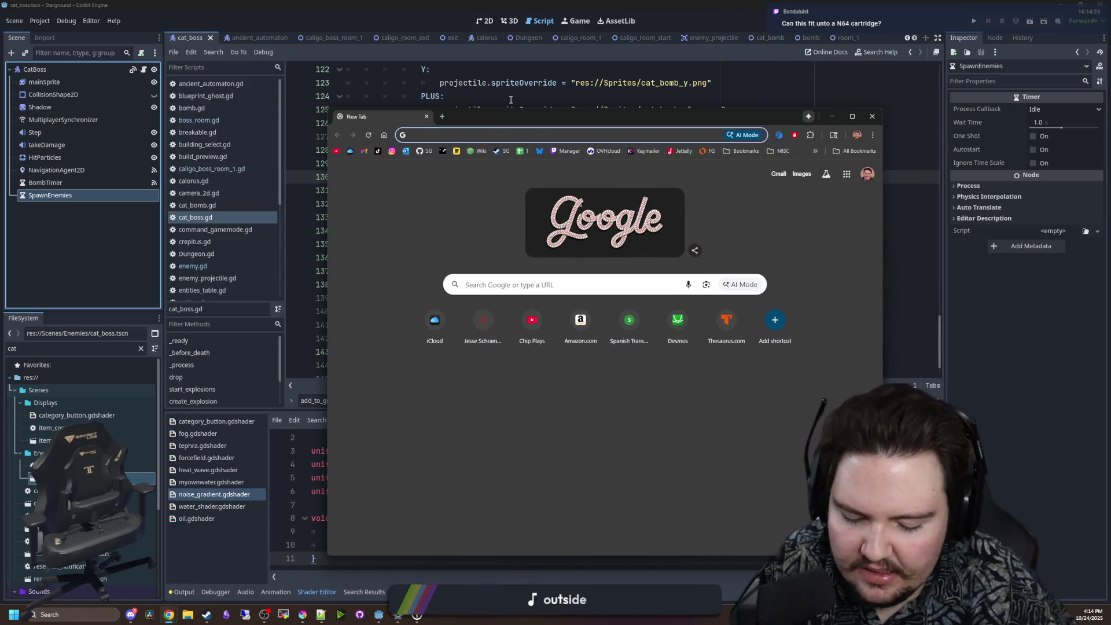
{"action": "type", "text": "n64 cartride"}
{"action": "key", "text": "BackSpace"}
{"action": "type", "text": "ge size"}
{"action": "key", "text": "Return"}
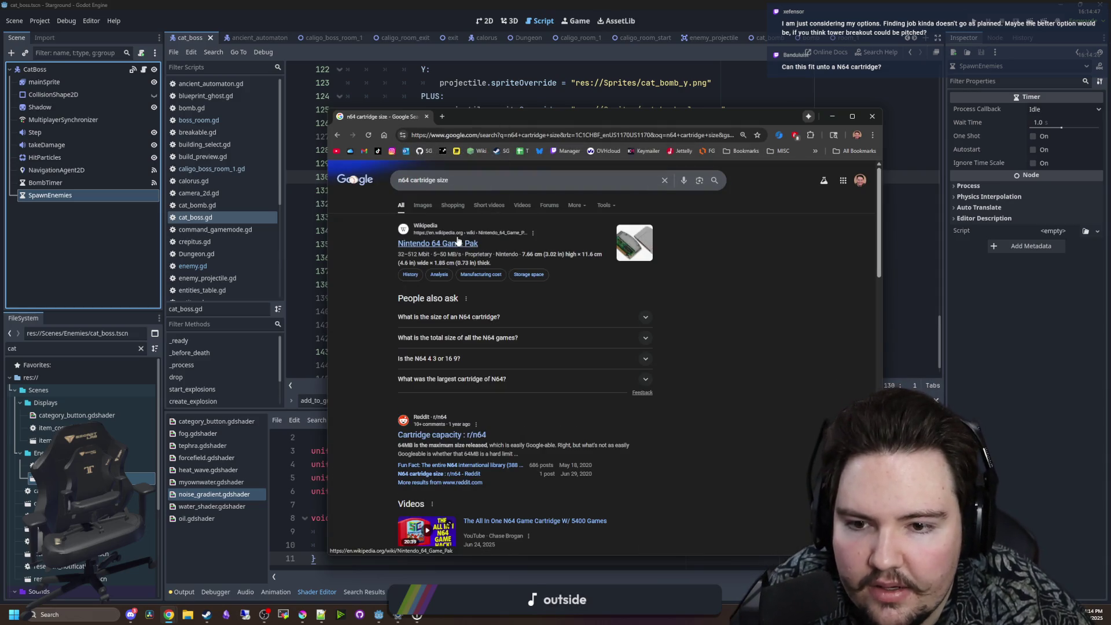
{"action": "left_click_drag", "start_coordinate": [433, 254], "coordinate": [448, 256]}
{"action": "left_click", "coordinate": [447, 255]}
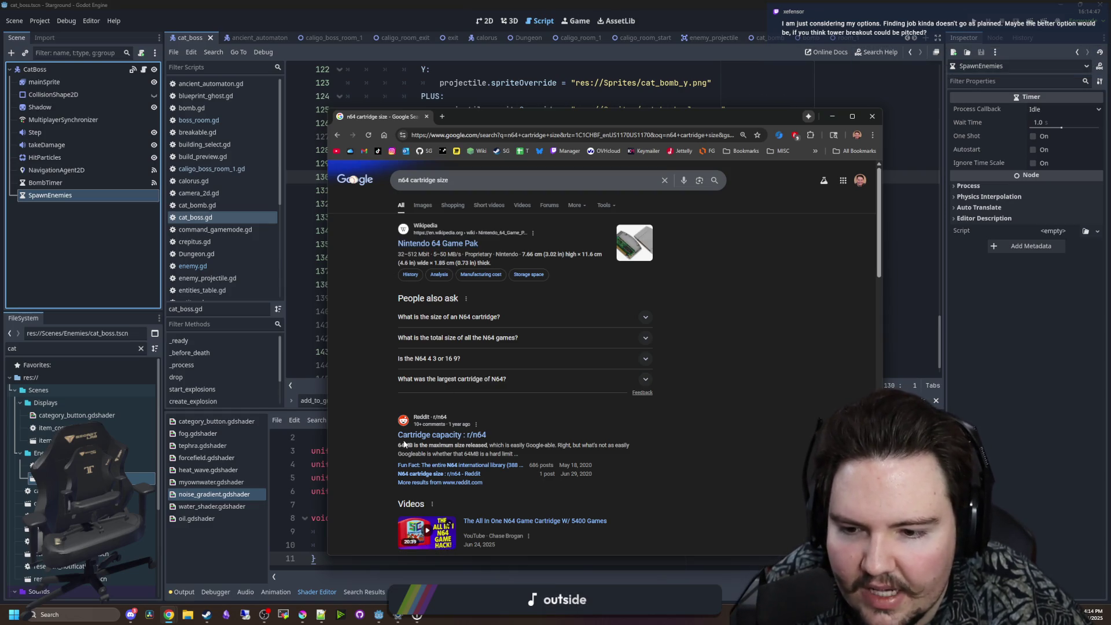
{"action": "left_click_drag", "start_coordinate": [399, 445], "coordinate": [474, 447]}
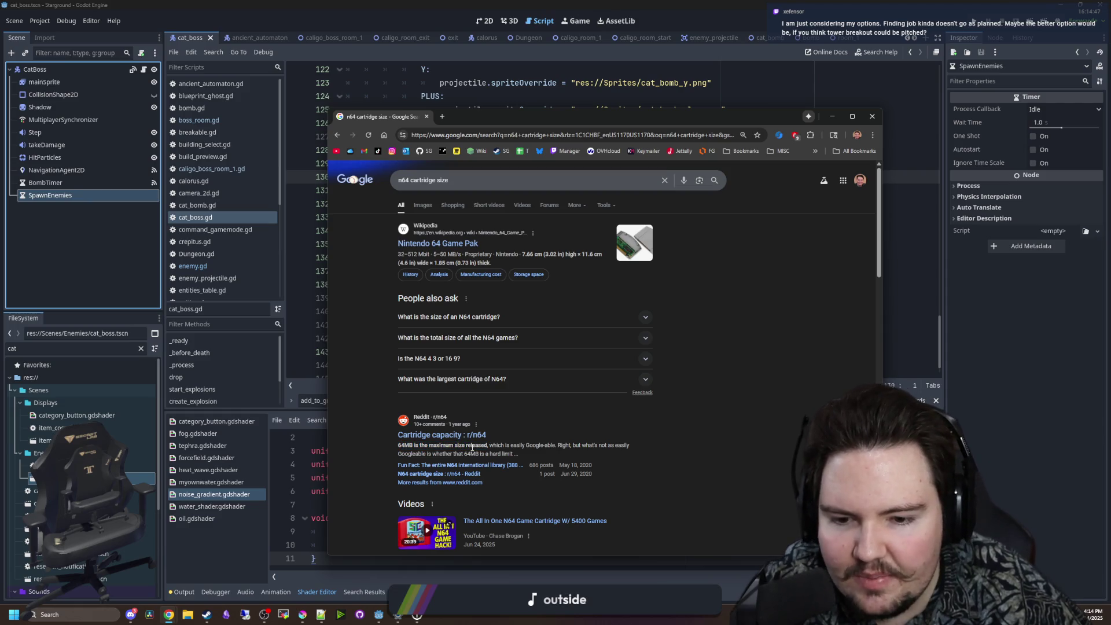
{"action": "scroll", "coordinate": [474, 439], "scroll_direction": "down", "scroll_amount": 6}
{"action": "scroll", "coordinate": [473, 419], "scroll_direction": "down", "scroll_amount": 2}
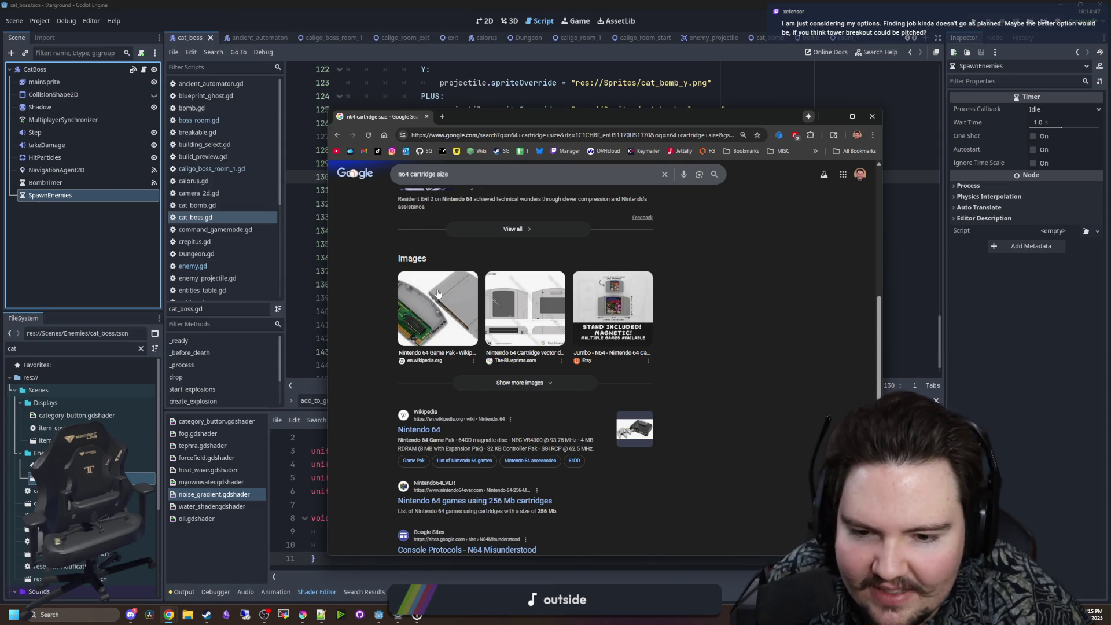
{"action": "scroll", "coordinate": [438, 293], "scroll_direction": "down", "scroll_amount": 1}
{"action": "scroll", "coordinate": [438, 294], "scroll_direction": "down", "scroll_amount": 1}
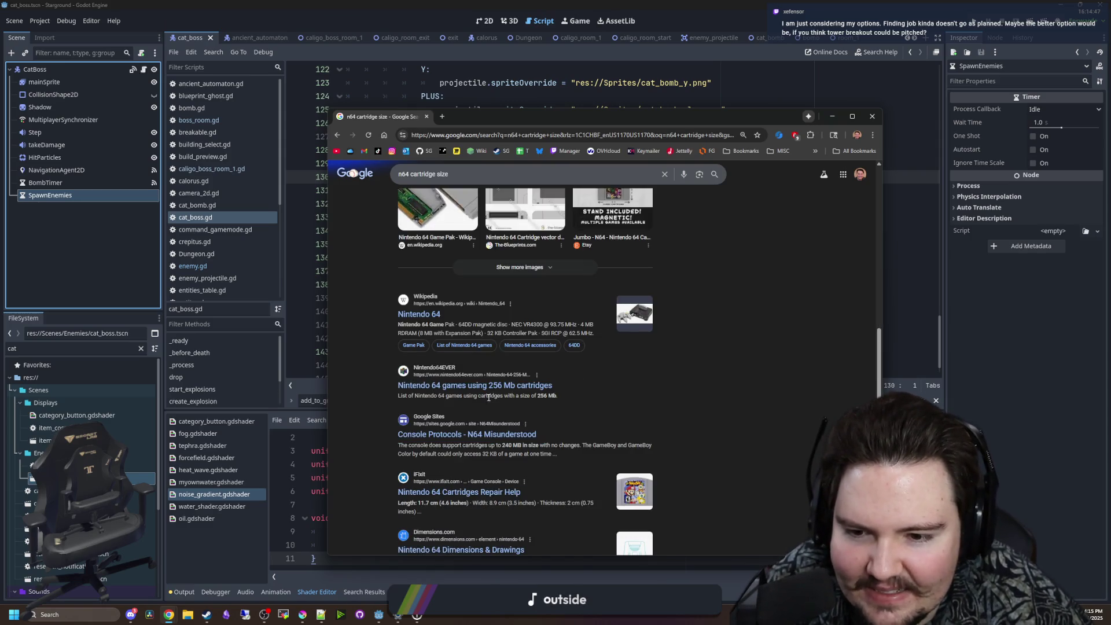
{"action": "scroll", "coordinate": [483, 391], "scroll_direction": "down", "scroll_amount": 4}
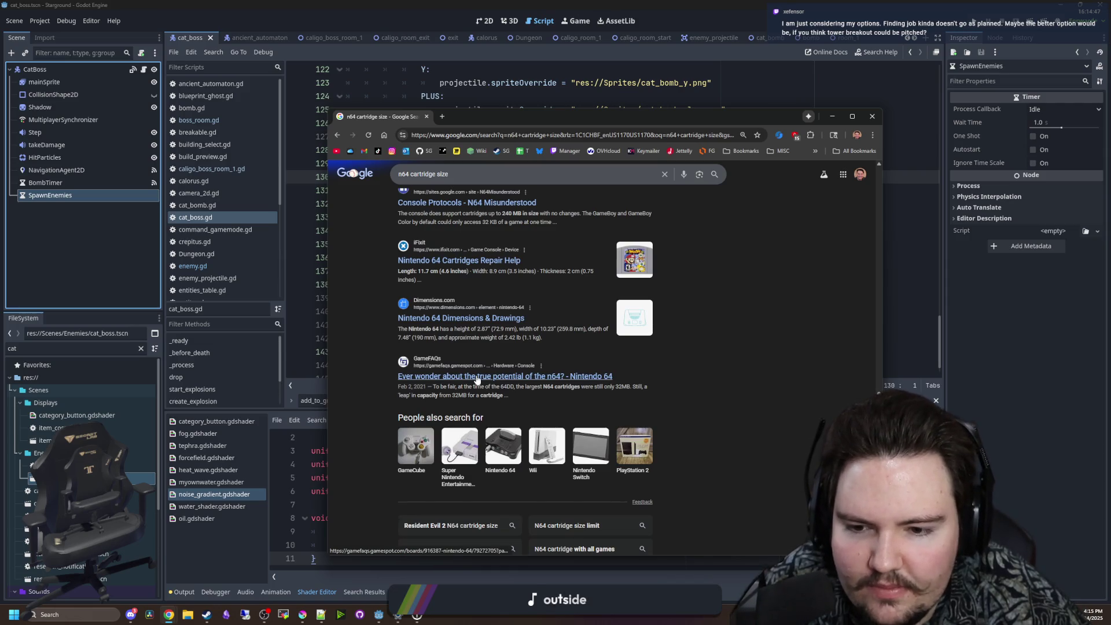
{"action": "scroll", "coordinate": [476, 379], "scroll_direction": "down", "scroll_amount": 3}
{"action": "scroll", "coordinate": [475, 376], "scroll_direction": "up", "scroll_amount": 10}
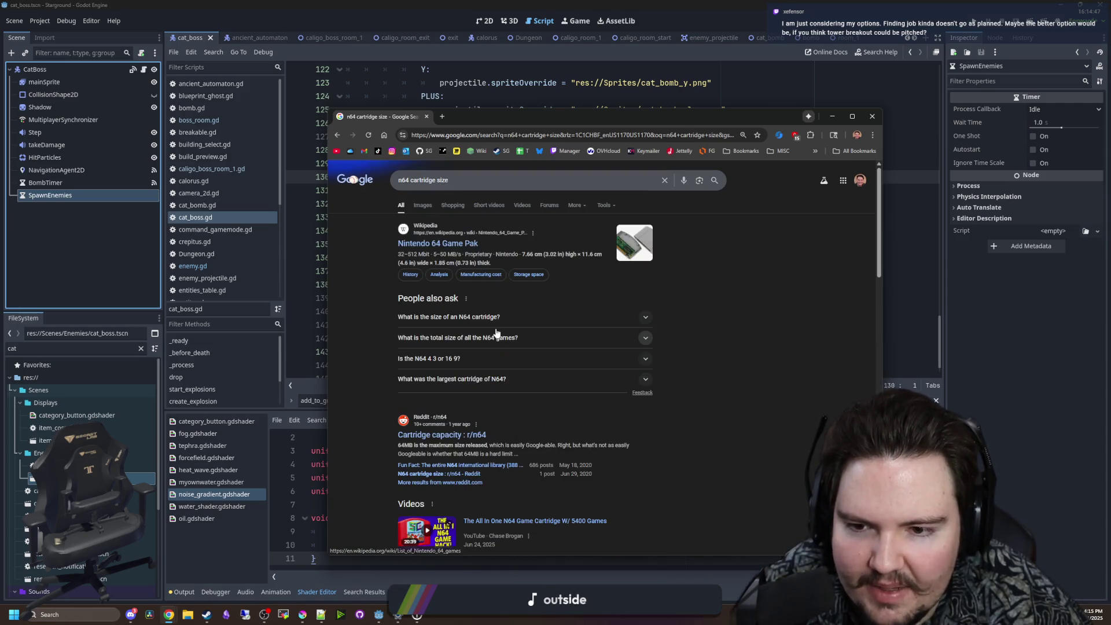
{"action": "left_click", "coordinate": [427, 117]}
{"action": "left_click", "coordinate": [405, 244]}
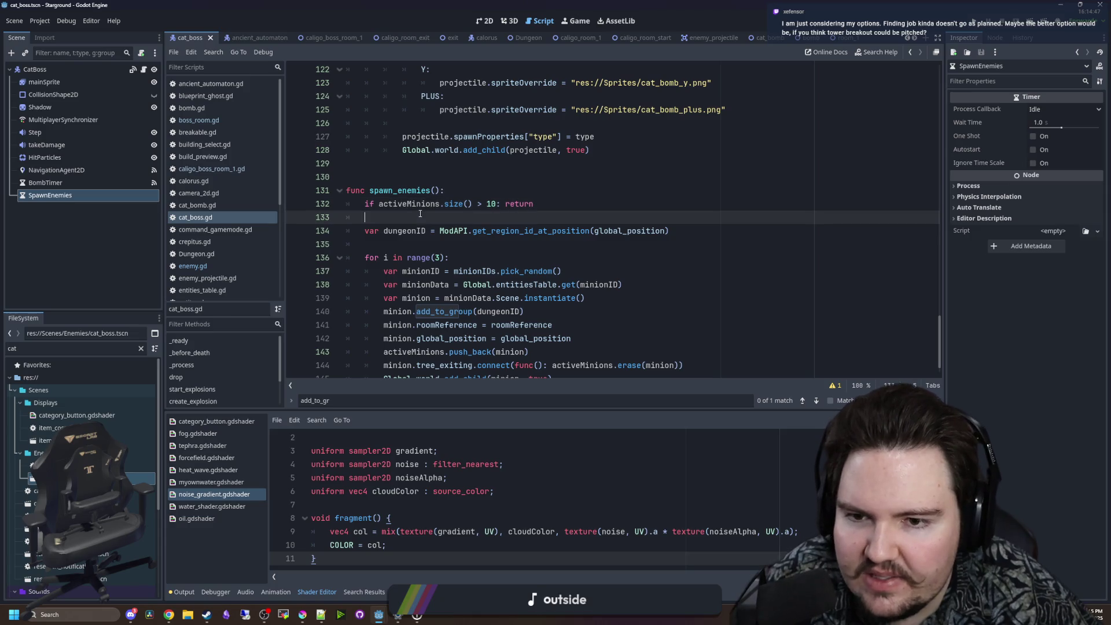
- Save, then connect the SpawnEnemies timeout() signal to the spawn_enemies() method
{"action": "left_click", "coordinate": [443, 163]}
{"action": "key", "text": "ctrl+s"}
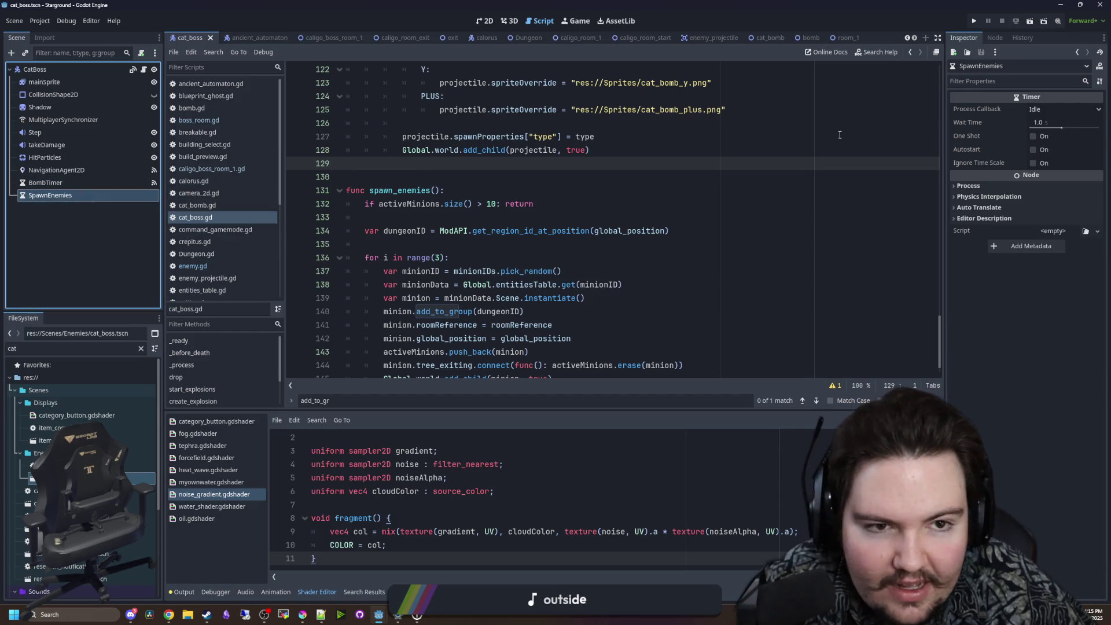
{"action": "left_click", "coordinate": [986, 38]}
{"action": "left_click", "coordinate": [990, 53]}
{"action": "left_click", "coordinate": [983, 98]}
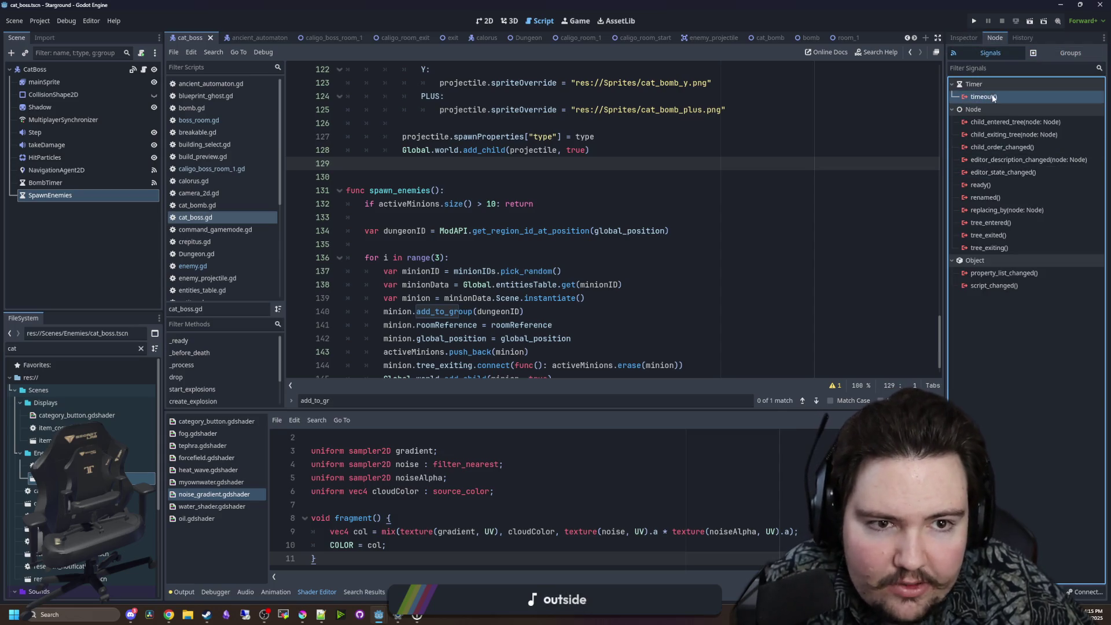
{"action": "right_click", "coordinate": [993, 97]}
{"action": "left_click", "coordinate": [992, 120]}
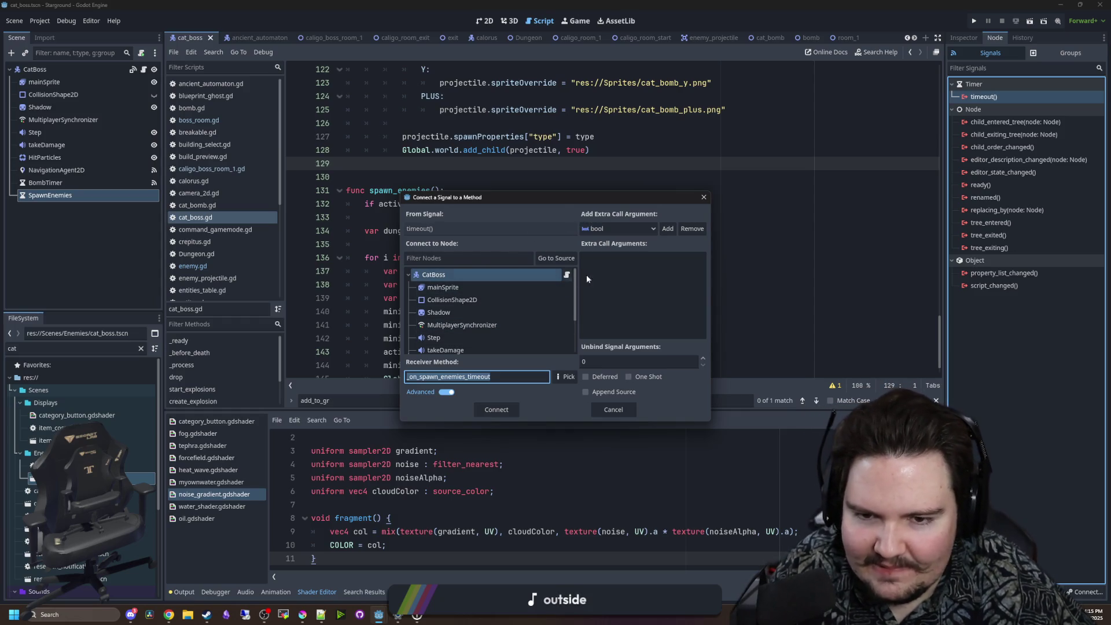
{"action": "left_click", "coordinate": [564, 377]}
{"action": "type", "text": "spawn"}
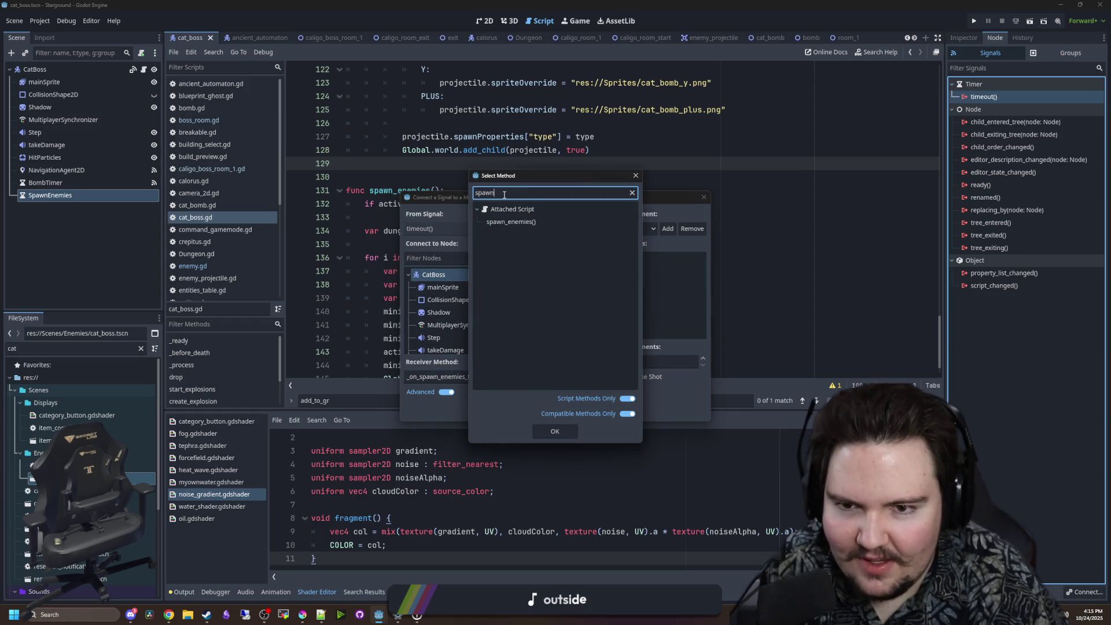
{"action": "double_click", "coordinate": [513, 223]}
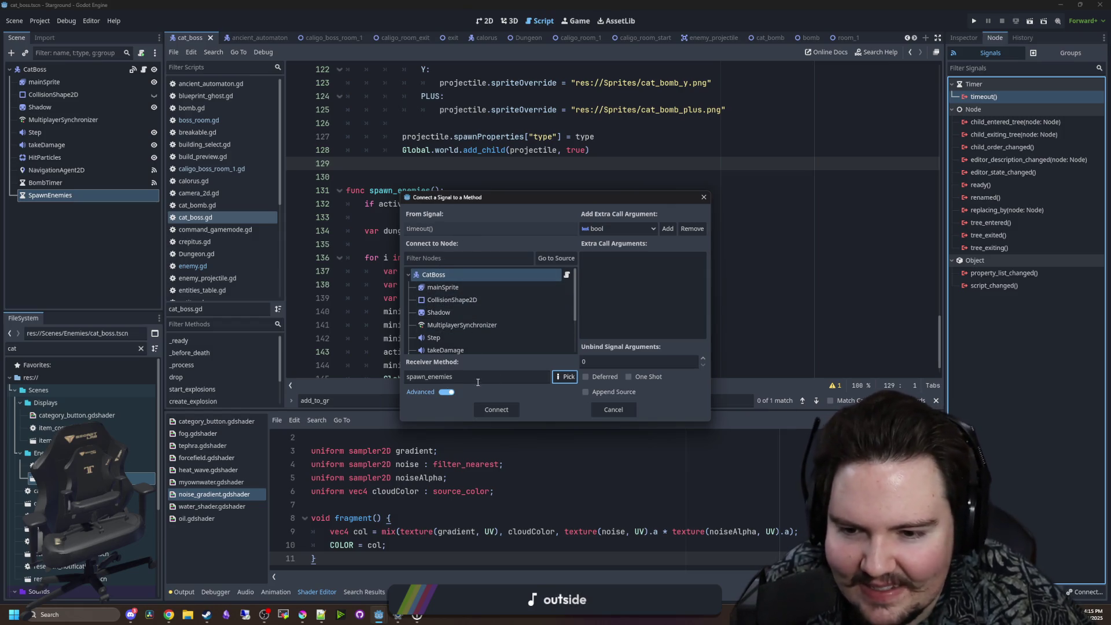
{"action": "left_click", "coordinate": [504, 413]}
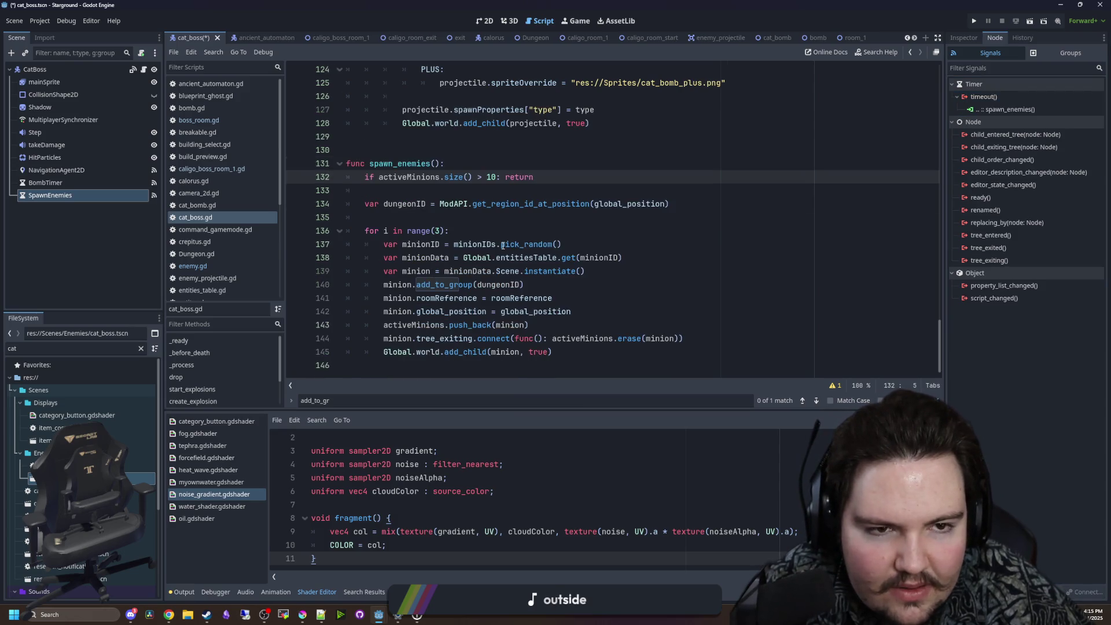
- Edit lines 127–130 of the cat boss script's spawn_enemies() area, saving after each change
{"action": "left_click", "coordinate": [582, 137]}
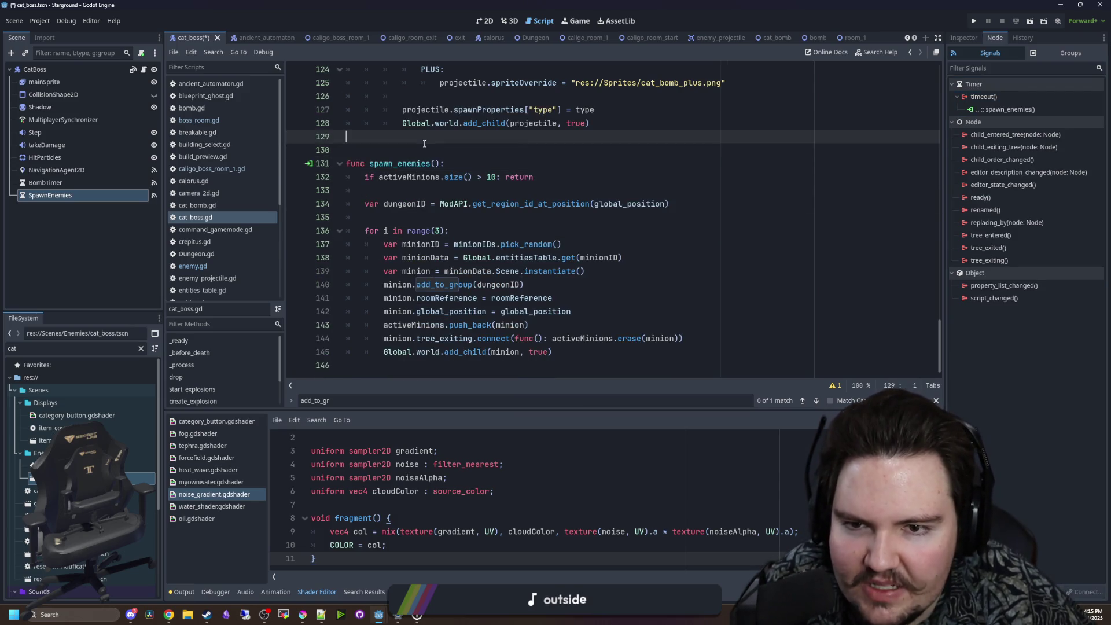
{"action": "key", "text": "ctrl+s"}
{"action": "left_click", "coordinate": [601, 126]}
{"action": "key", "text": "ctrl+s"}
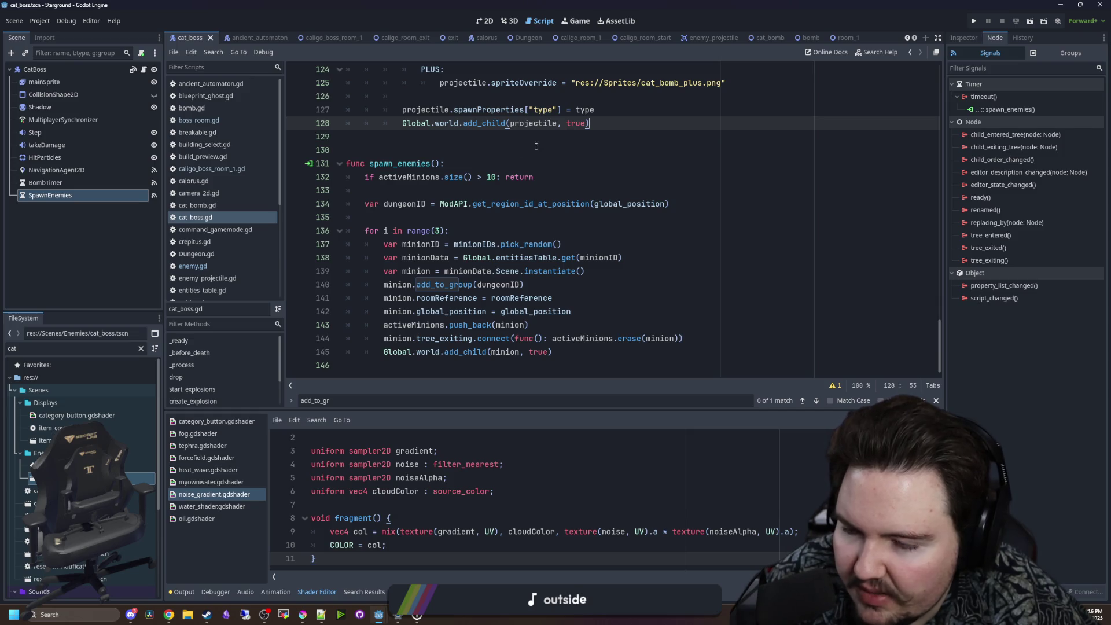
{"action": "left_click", "coordinate": [614, 110]}
{"action": "key", "text": "ctrl+s"}
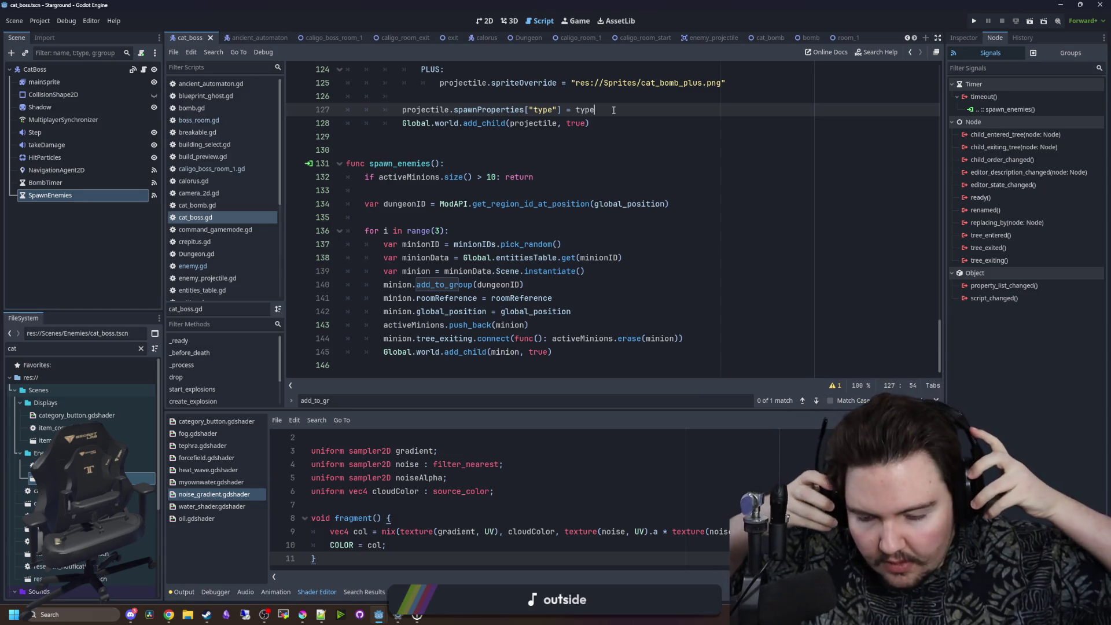
{"action": "left_click", "coordinate": [425, 151]}
{"action": "scroll", "coordinate": [398, 252], "scroll_direction": "up", "scroll_amount": 2}
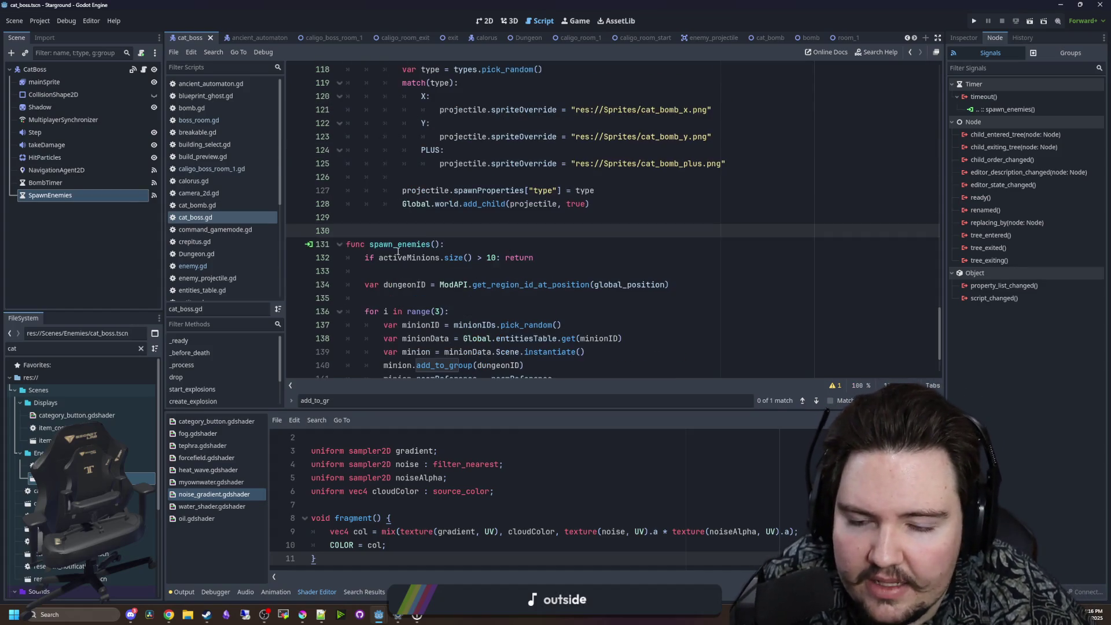
{"action": "key", "text": "ctrl+s"}
{"action": "left_click", "coordinate": [413, 215]}
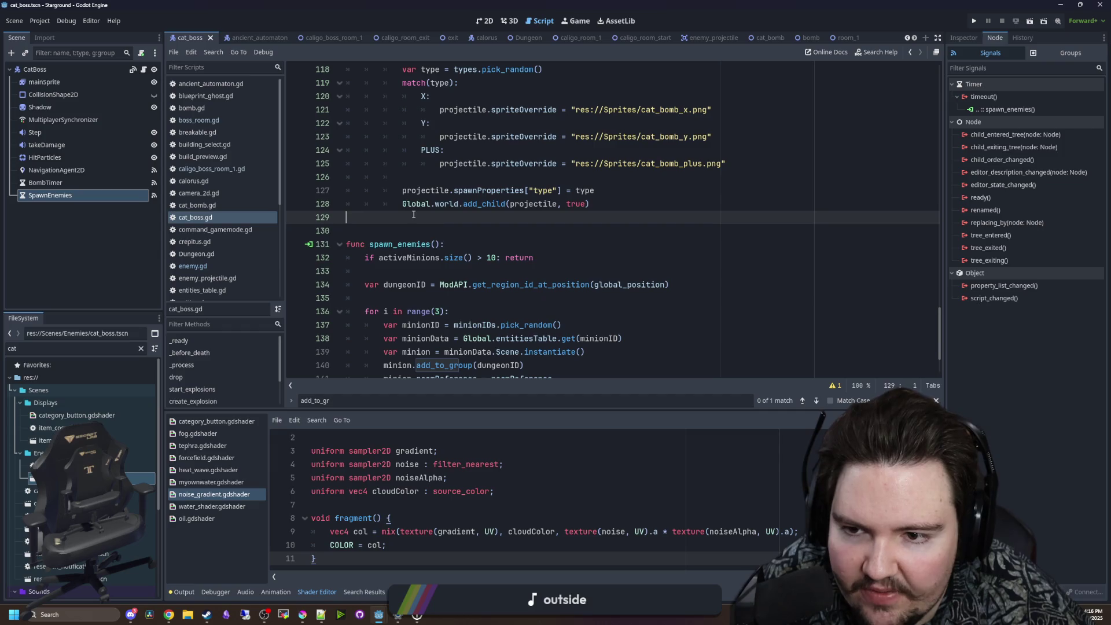
{"action": "left_click", "coordinate": [658, 206]}
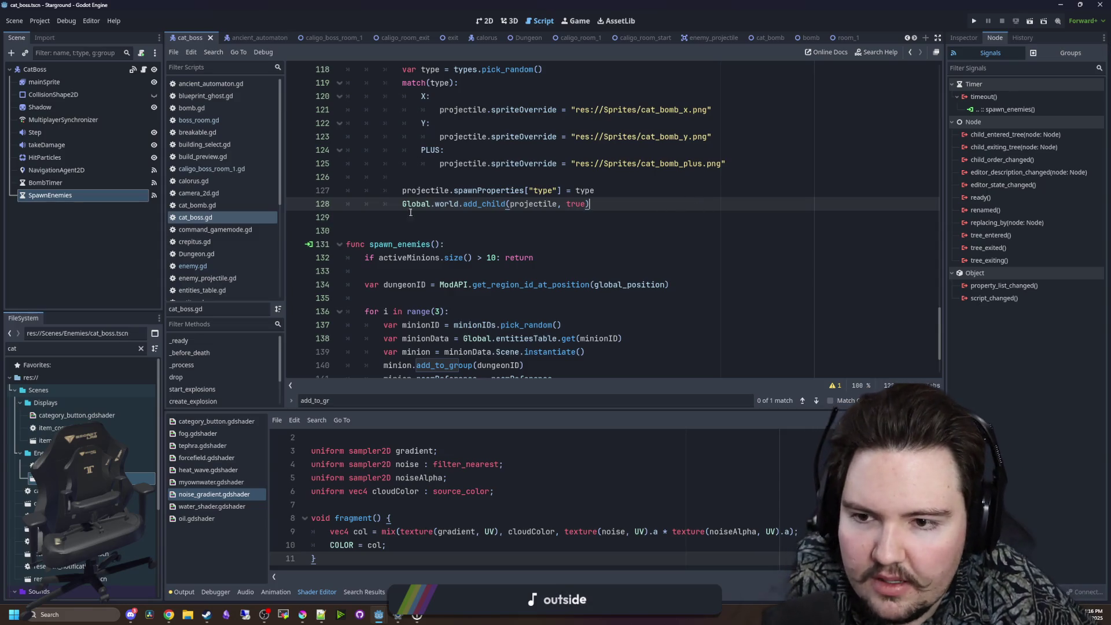
{"action": "key", "text": "Down"}
{"action": "key", "text": "Down"}
- Add 'if activeMinions.size() > 10: return' to spawn_enemies() and save the cat boss scene
{"action": "left_click", "coordinate": [436, 179]}
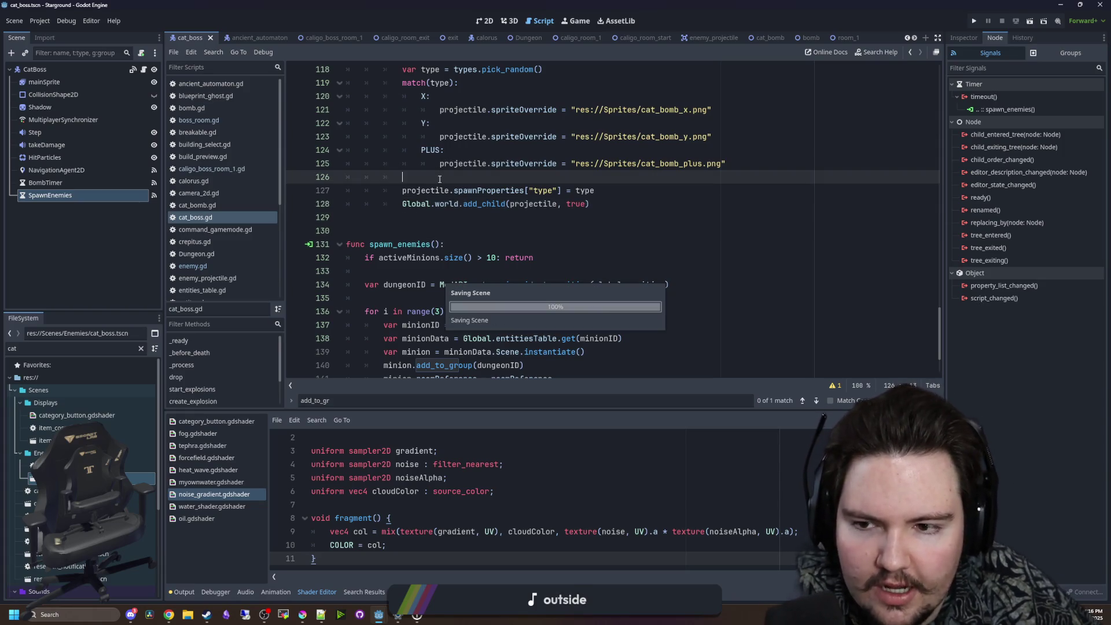
{"action": "left_click", "coordinate": [385, 219]}
{"action": "left_click", "coordinate": [445, 229]}
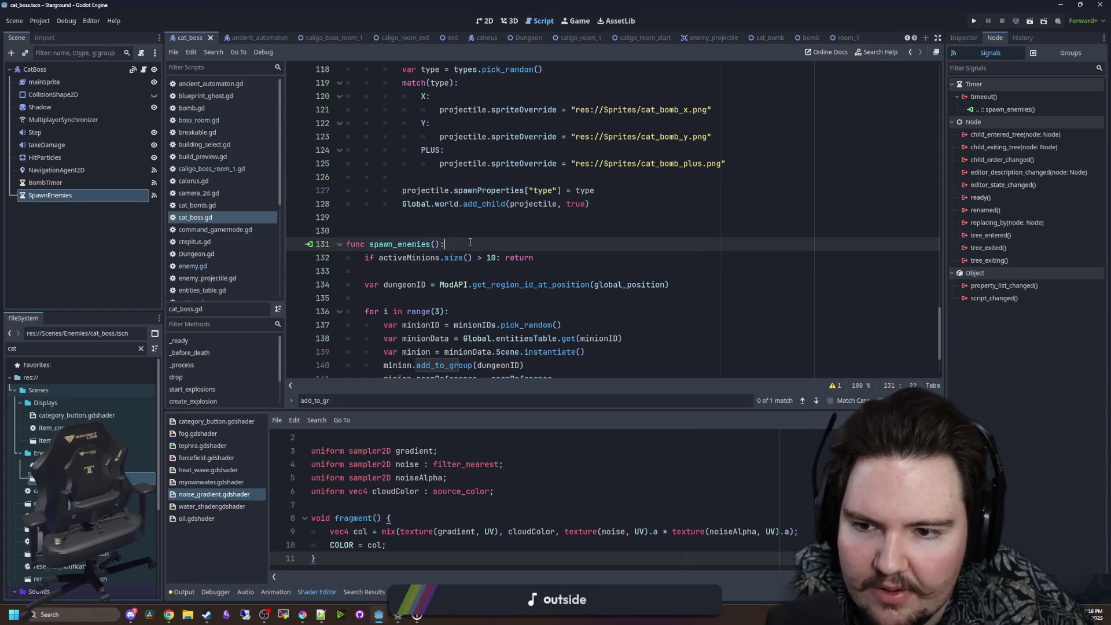
{"action": "key", "text": "ctrl+s"}
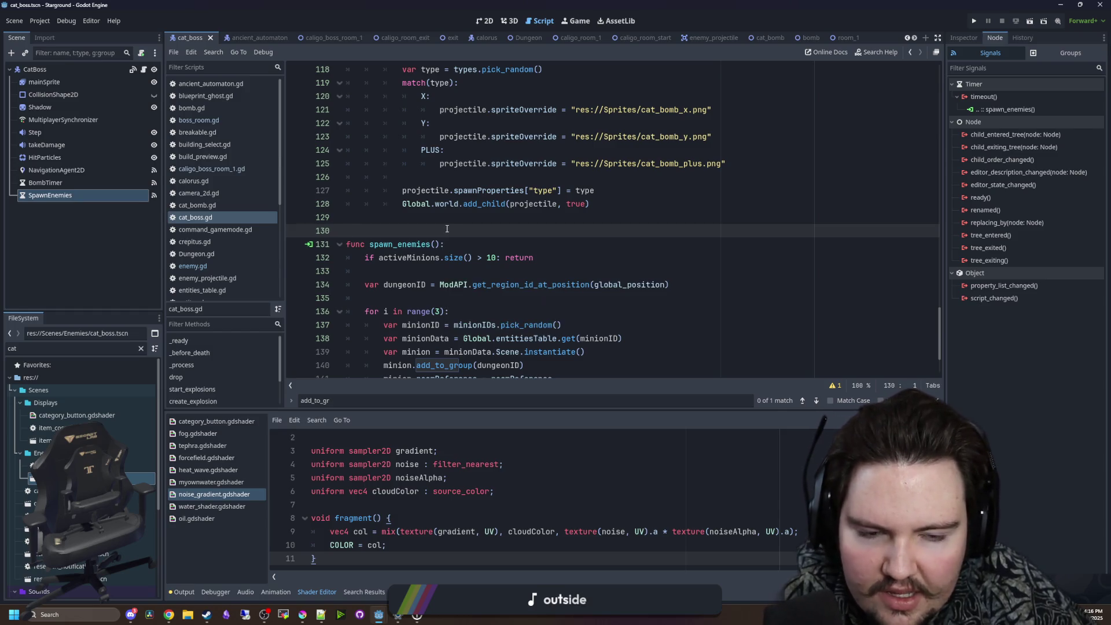
{"action": "scroll", "coordinate": [428, 229], "scroll_direction": "down", "scroll_amount": 2}
{"action": "scroll", "coordinate": [407, 228], "scroll_direction": "up", "scroll_amount": 2}
{"action": "key", "text": "ctrl+s"}
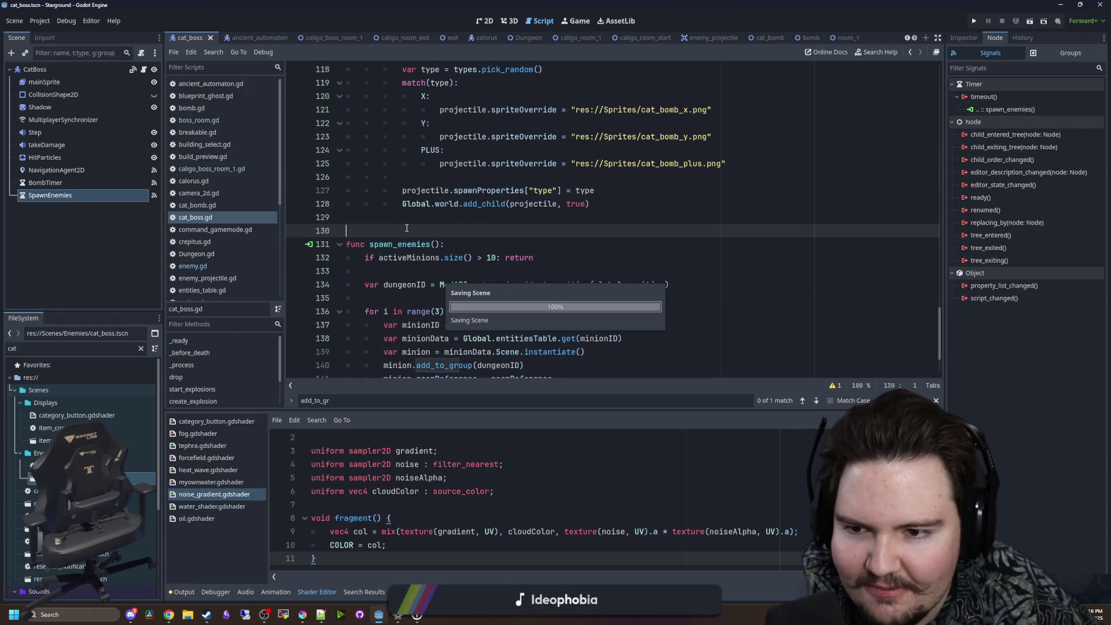
{"action": "key", "text": "ctrl+s"}
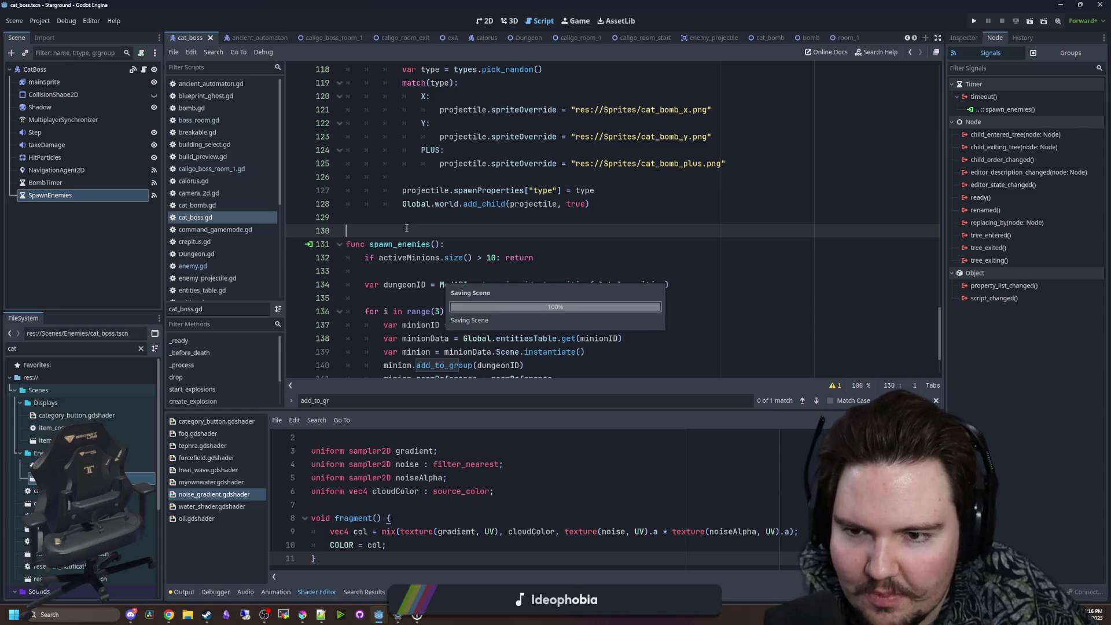
{"action": "key", "text": "ctrl+s"}
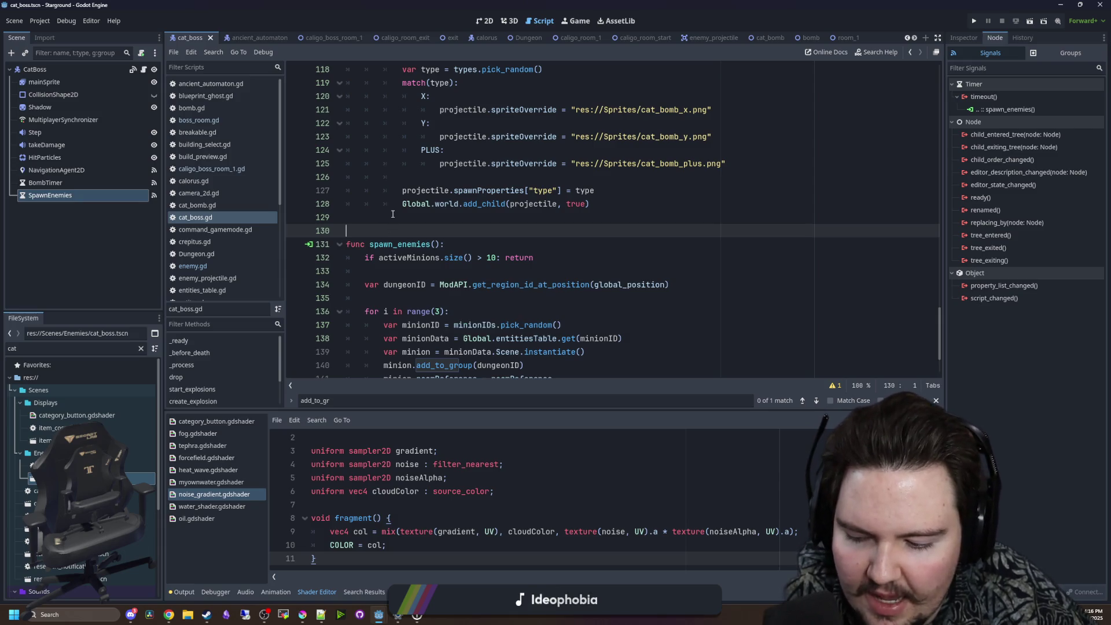
{"action": "key", "text": "ctrl+s"}
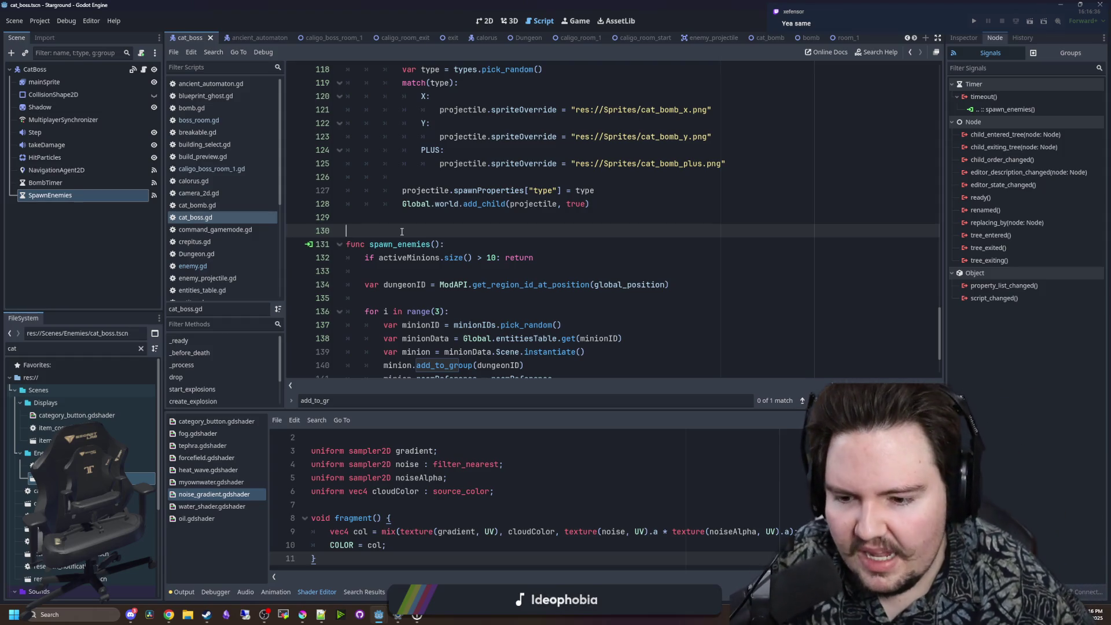
{"action": "key", "text": "ctrl+s"}
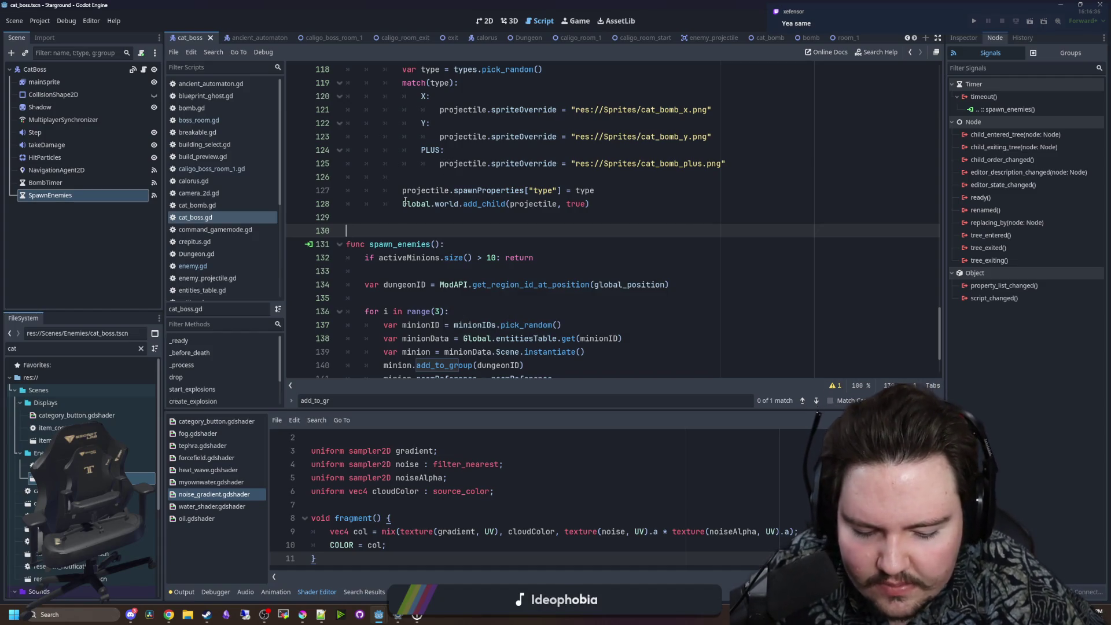
{"action": "key", "text": "ctrl+s"}
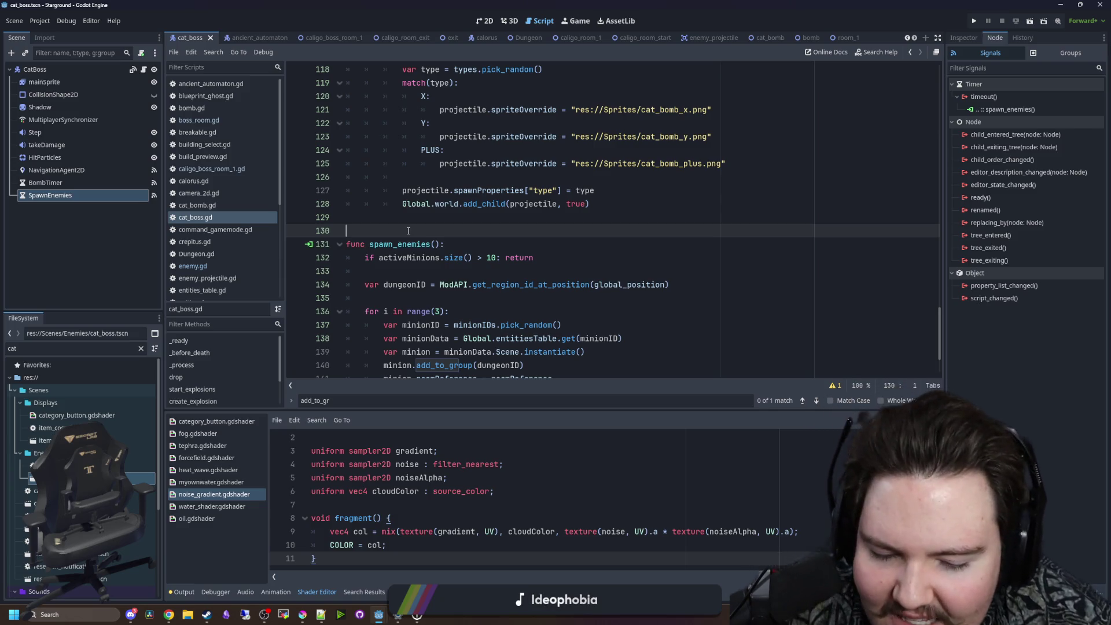
{"action": "key", "text": "ctrl+s"}
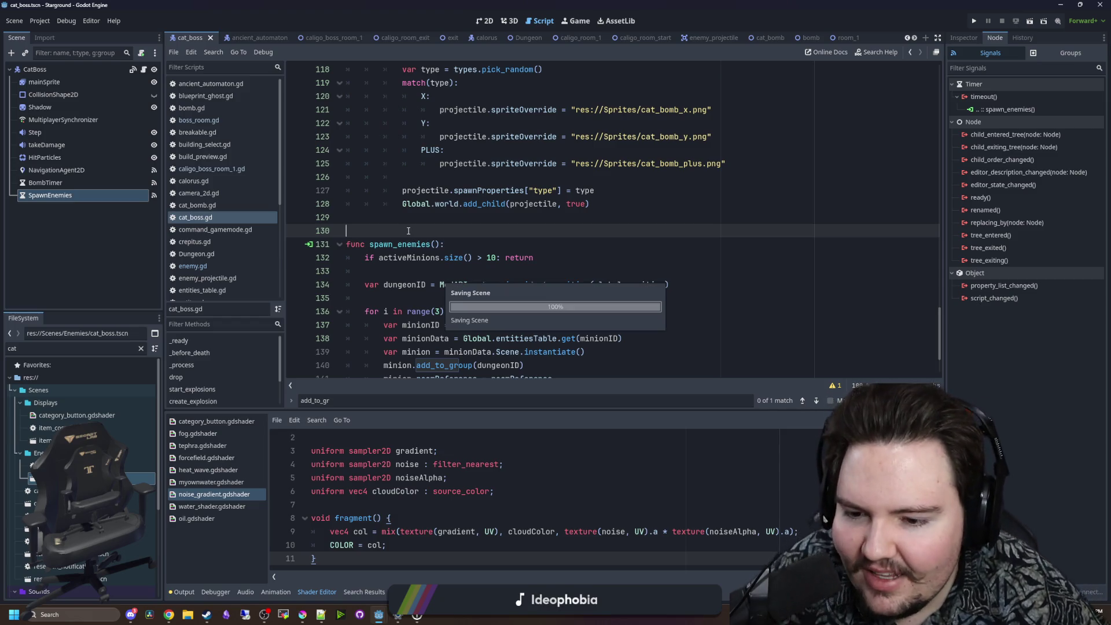
{"action": "scroll", "coordinate": [409, 231], "scroll_direction": "down", "scroll_amount": 2}
{"action": "scroll", "coordinate": [408, 249], "scroll_direction": "up", "scroll_amount": 3}
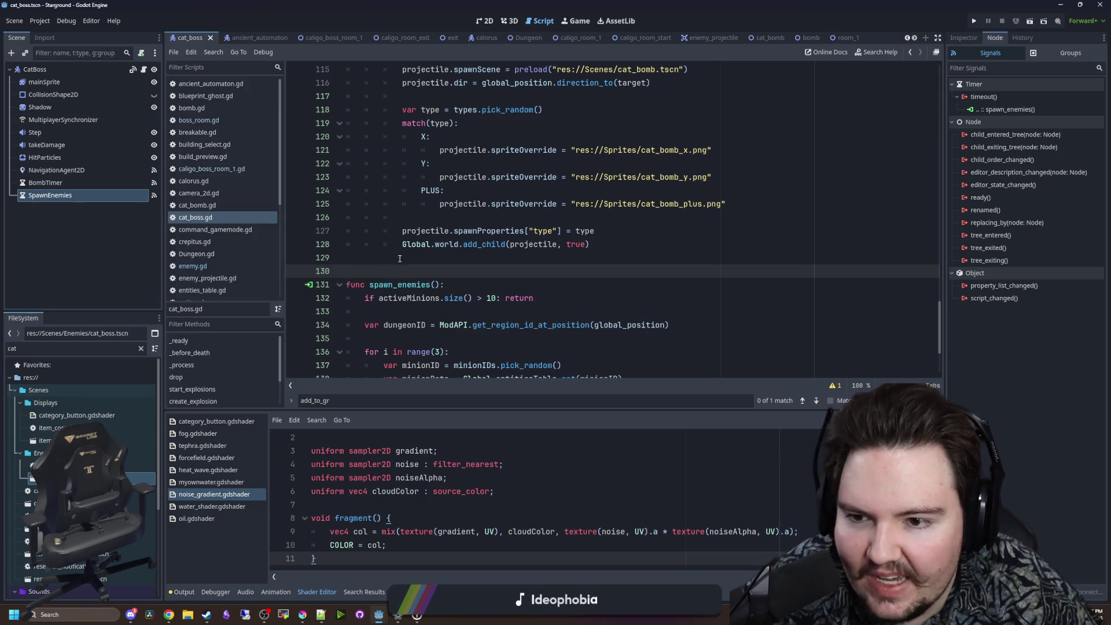
{"action": "key", "text": "ctrl+s"}
{"action": "scroll", "coordinate": [374, 269], "scroll_direction": "down", "scroll_amount": 3}
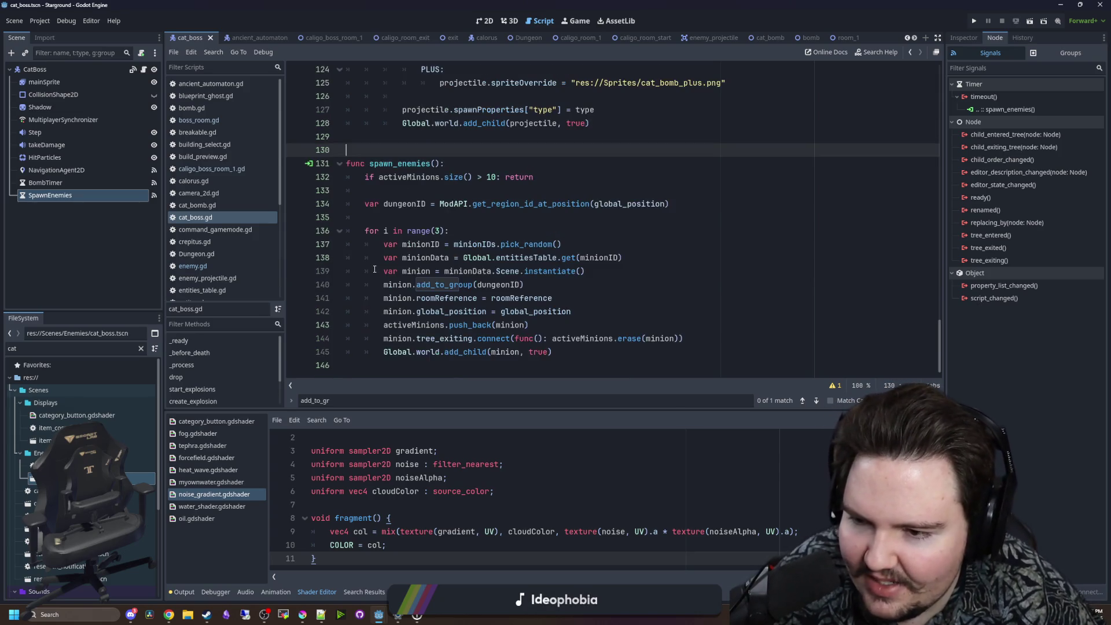
{"action": "scroll", "coordinate": [440, 213], "scroll_direction": "up", "scroll_amount": 2}
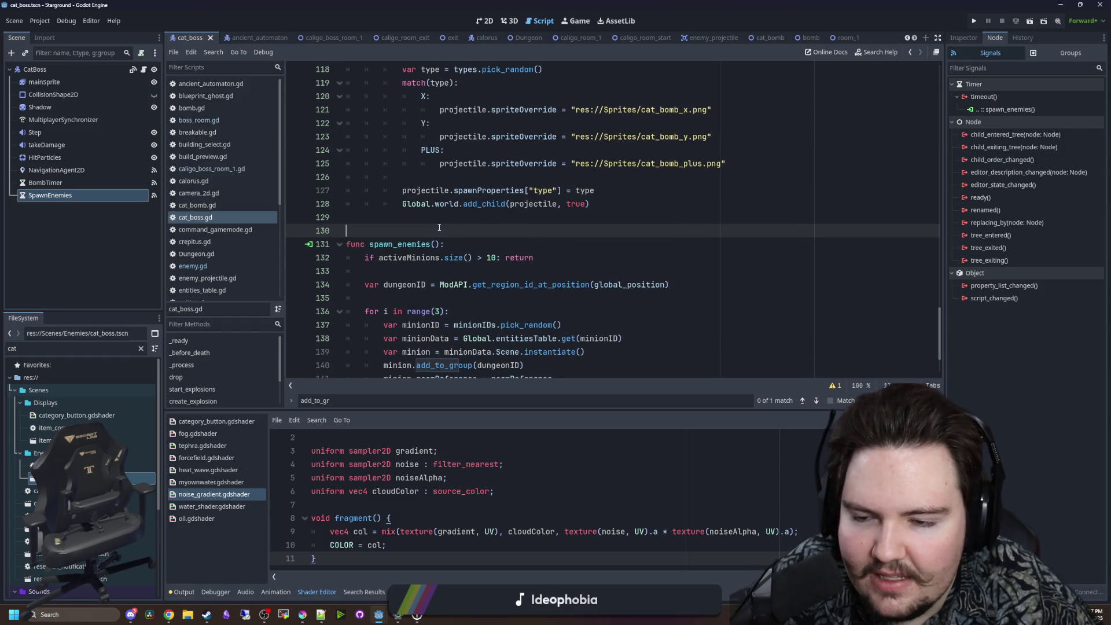
- Tidy the blank lines 129–130 above spawn_enemies() and save the cat boss scene
{"action": "left_click", "coordinate": [434, 219]}
{"action": "key", "text": "ctrl+s"}
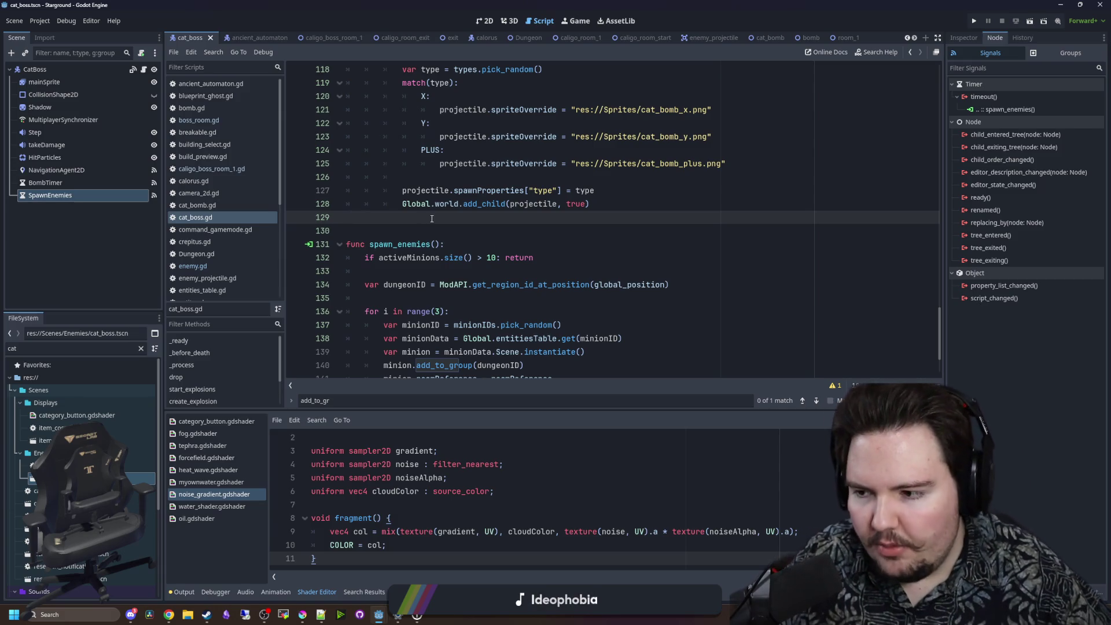
{"action": "key", "text": "ctrl+s"}
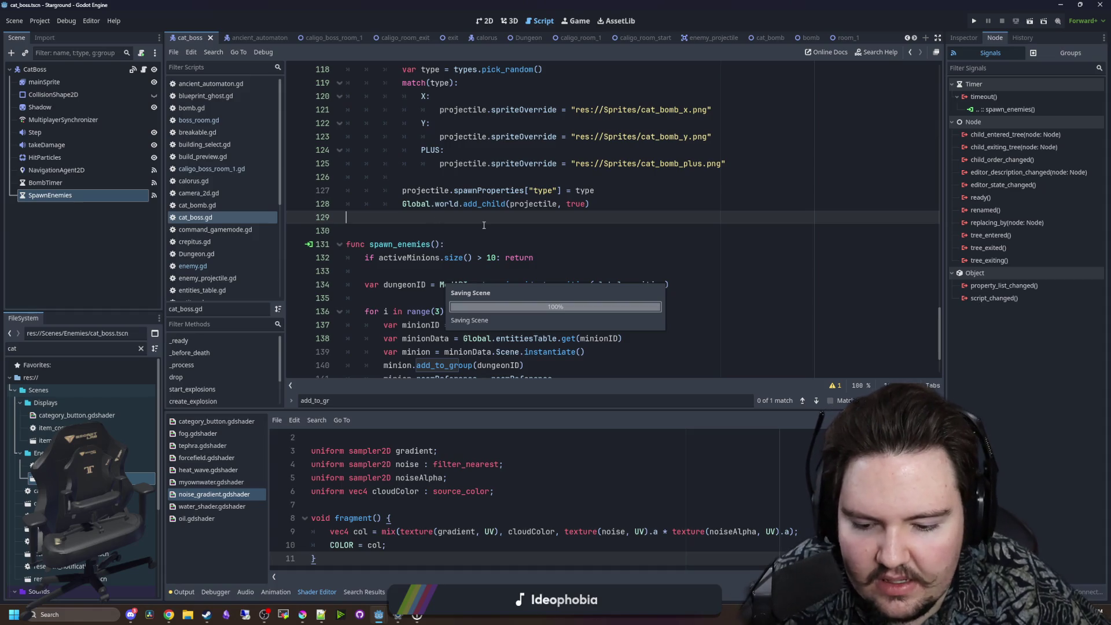
{"action": "key", "text": "Down"}
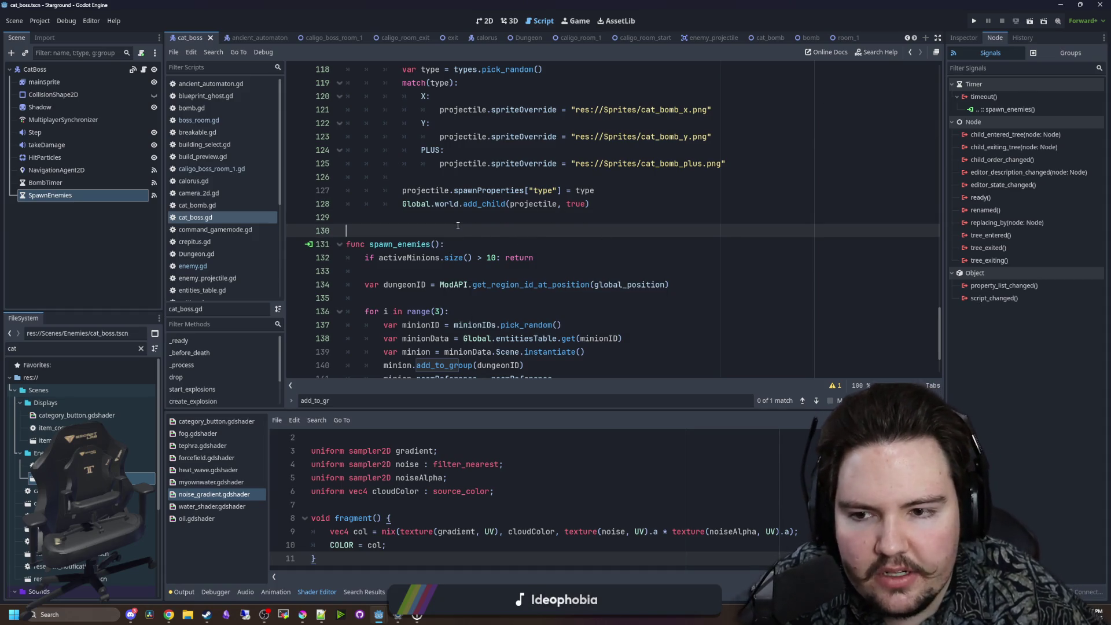
{"action": "scroll", "coordinate": [435, 200], "scroll_direction": "down", "scroll_amount": 2}
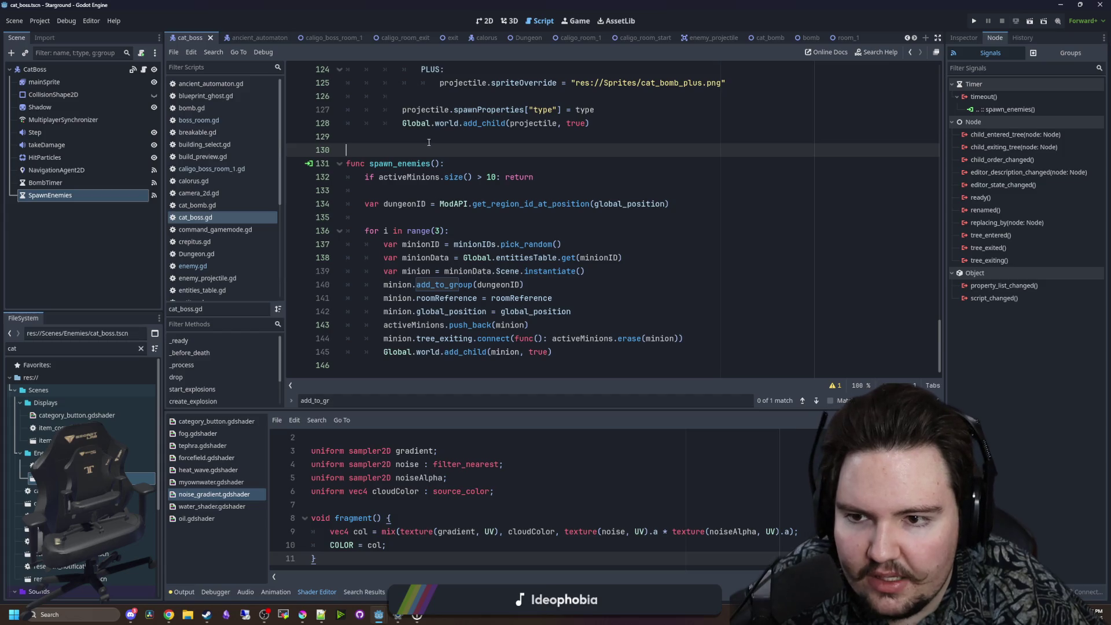
{"action": "key", "text": "Up"}
{"action": "key", "text": "Down"}
{"action": "key", "text": "Down"}
{"action": "key", "text": "Up"}
{"action": "key", "text": "ctrl+s"}
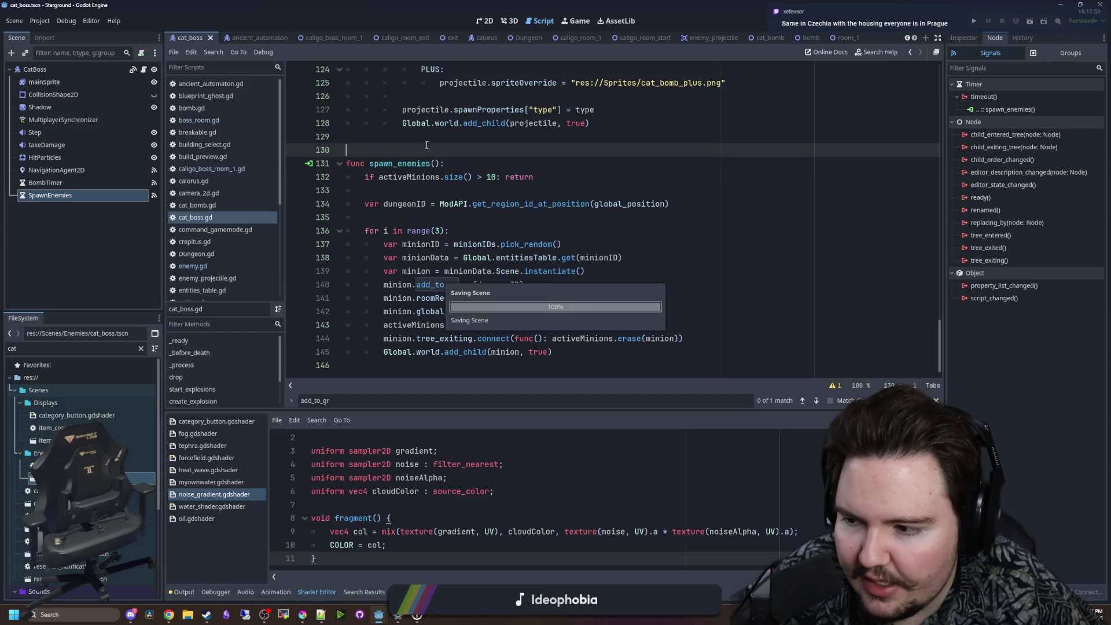
{"action": "left_click", "coordinate": [433, 139]}
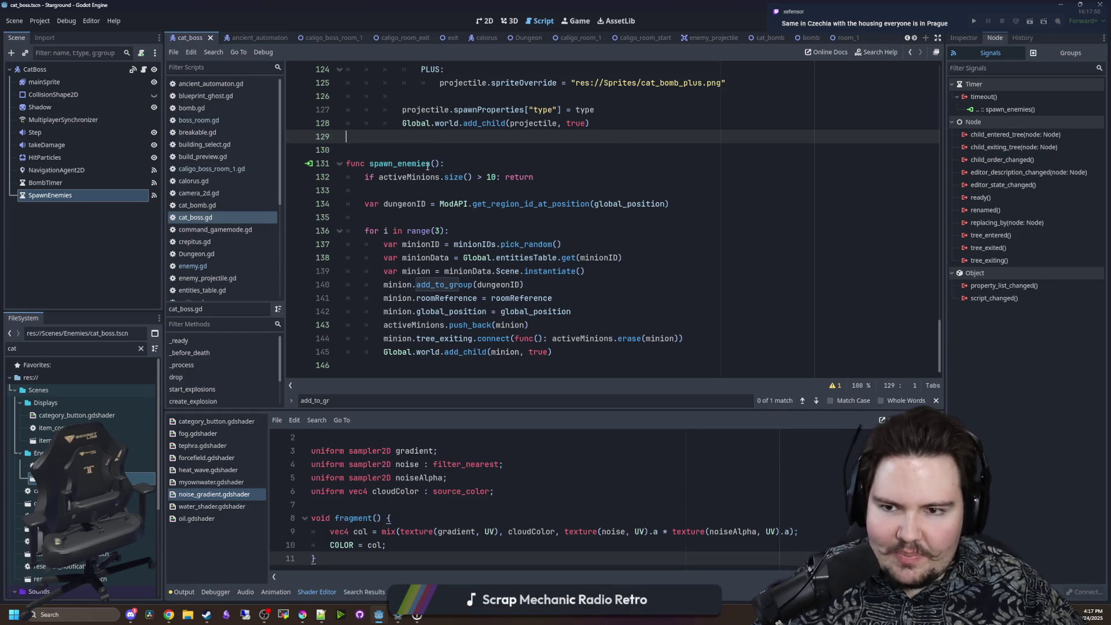
{"action": "left_click", "coordinate": [417, 164]}
{"action": "left_click", "coordinate": [437, 157]}
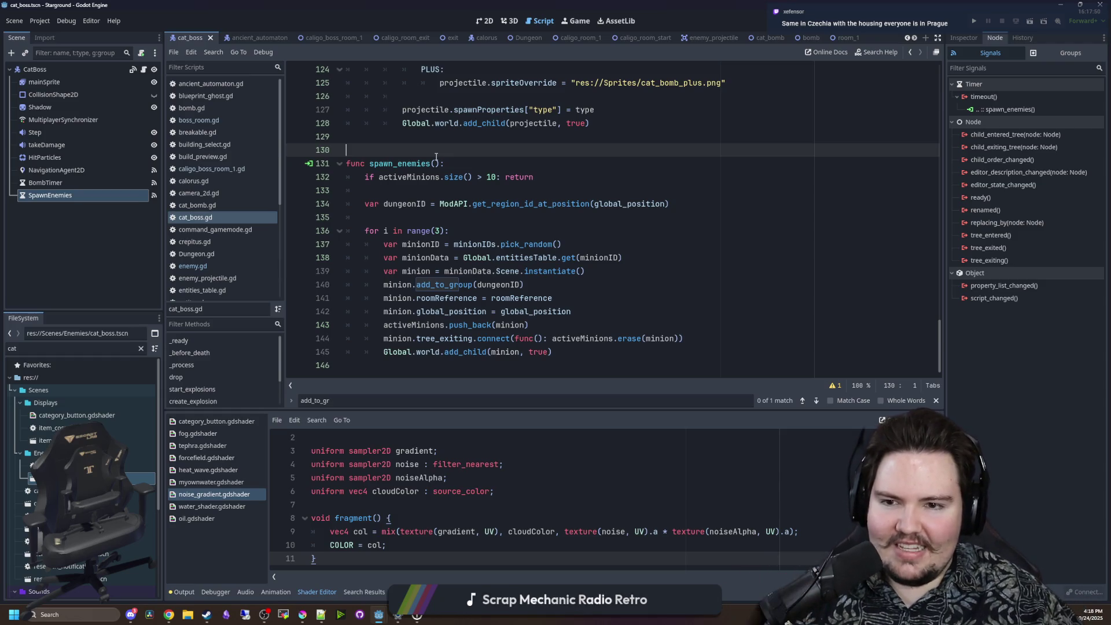
{"action": "key", "text": "ctrl+s"}
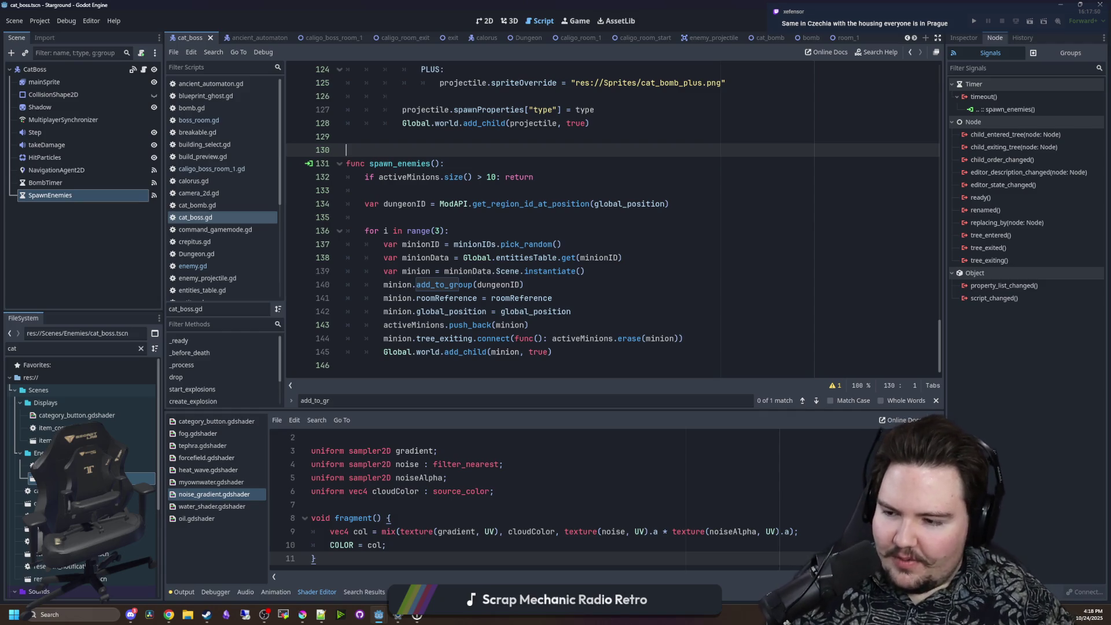
{"action": "left_click", "coordinate": [410, 142]}
{"action": "key", "text": "ctrl+s"}
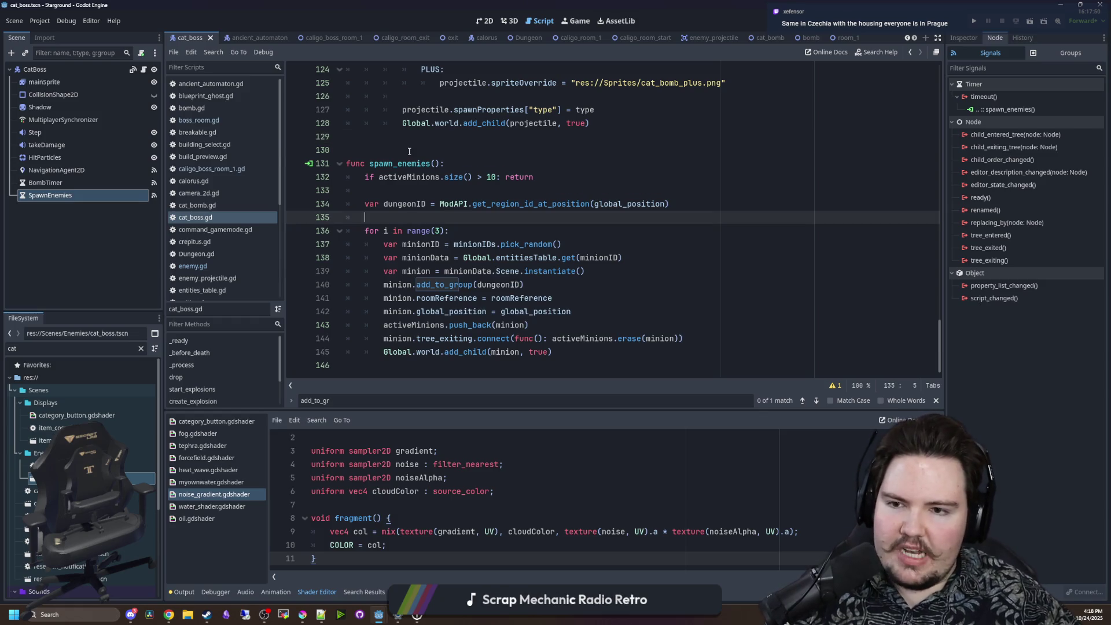
- Review the script above spawn_enemies(), then run the project to test the boss
{"action": "scroll", "coordinate": [594, 244], "scroll_direction": "up", "scroll_amount": 5}
{"action": "scroll", "coordinate": [594, 244], "scroll_direction": "up", "scroll_amount": 11}
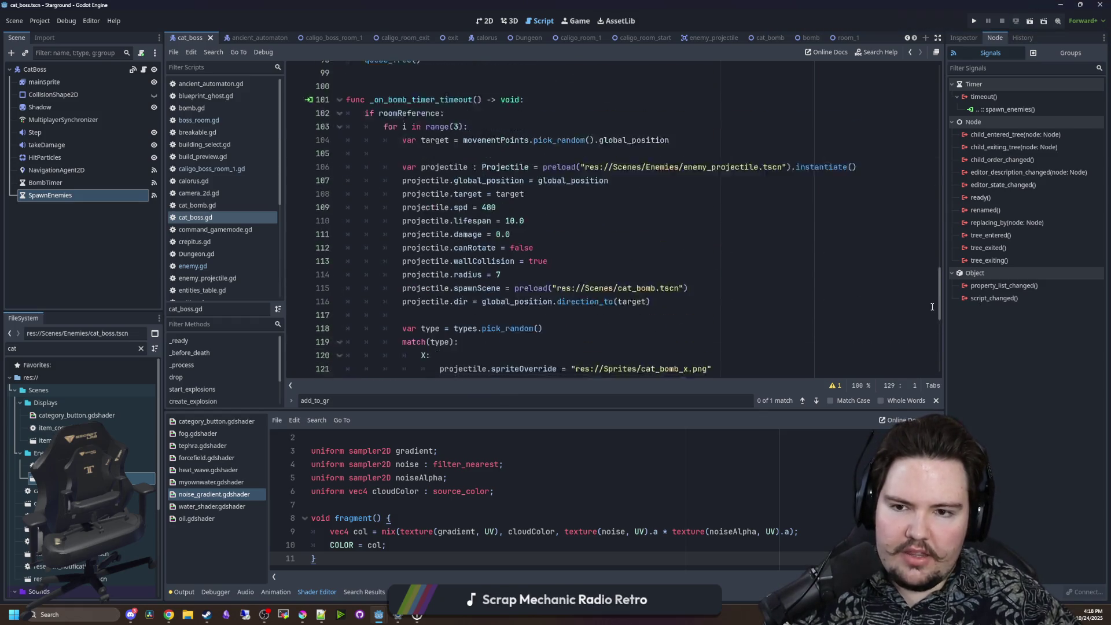
{"action": "scroll", "coordinate": [936, 257], "scroll_direction": "up", "scroll_amount": 9}
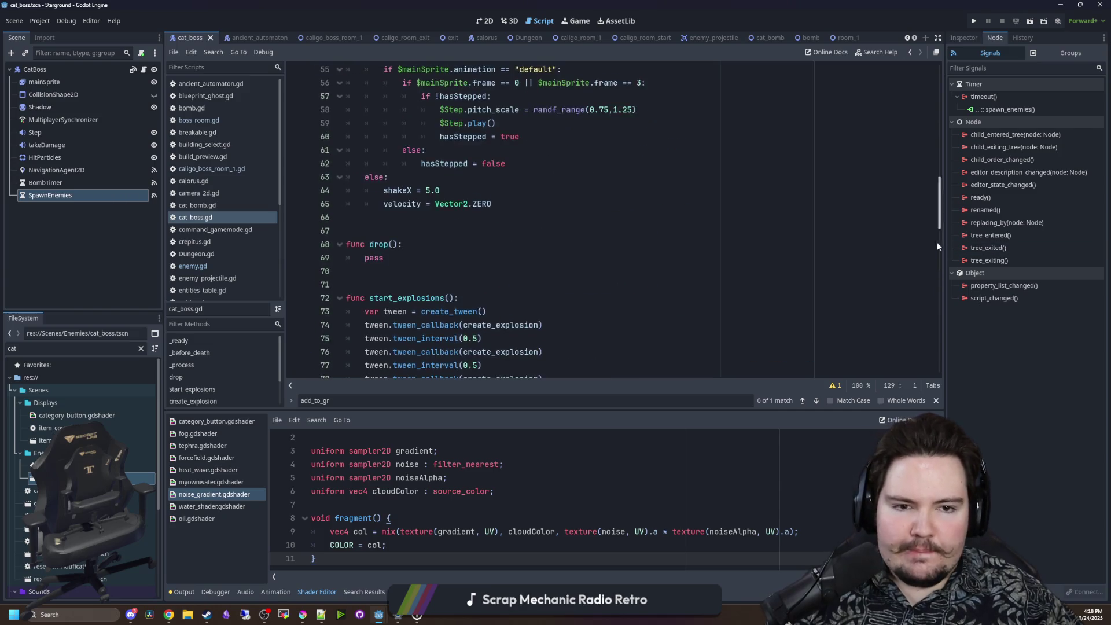
{"action": "scroll", "coordinate": [929, 228], "scroll_direction": "up", "scroll_amount": 15}
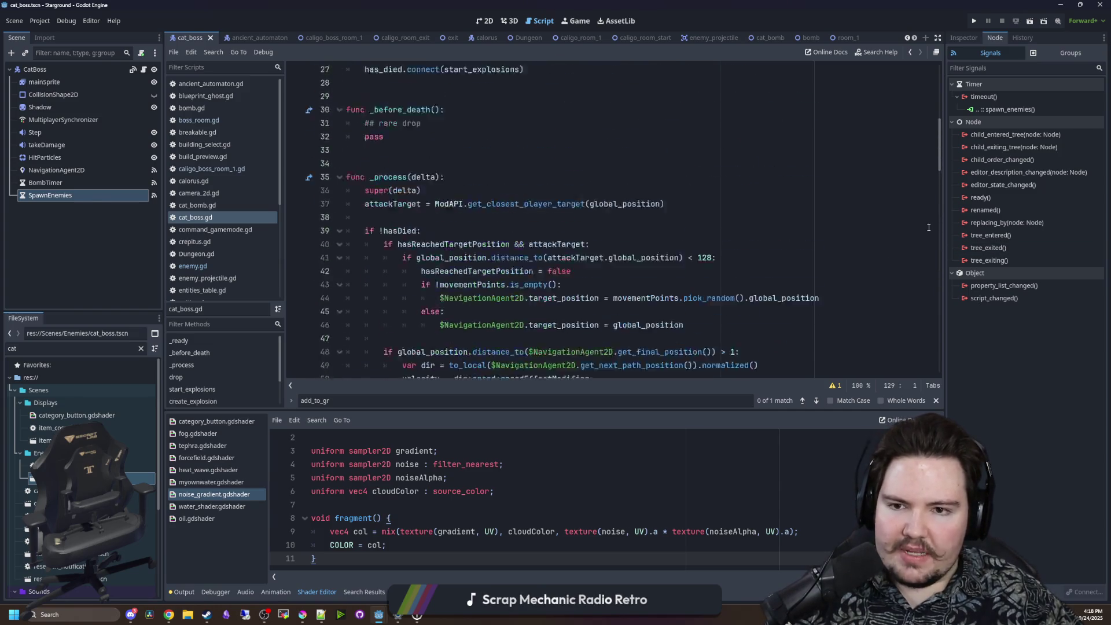
{"action": "scroll", "coordinate": [929, 228], "scroll_direction": "up", "scroll_amount": 1}
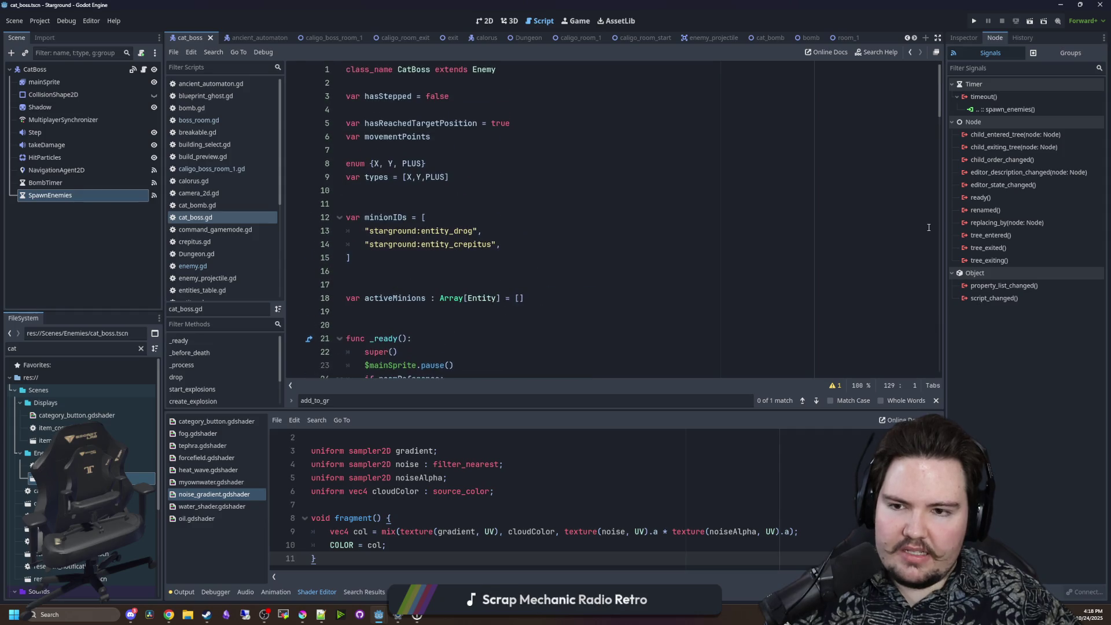
{"action": "scroll", "coordinate": [939, 131], "scroll_direction": "down", "scroll_amount": 20}
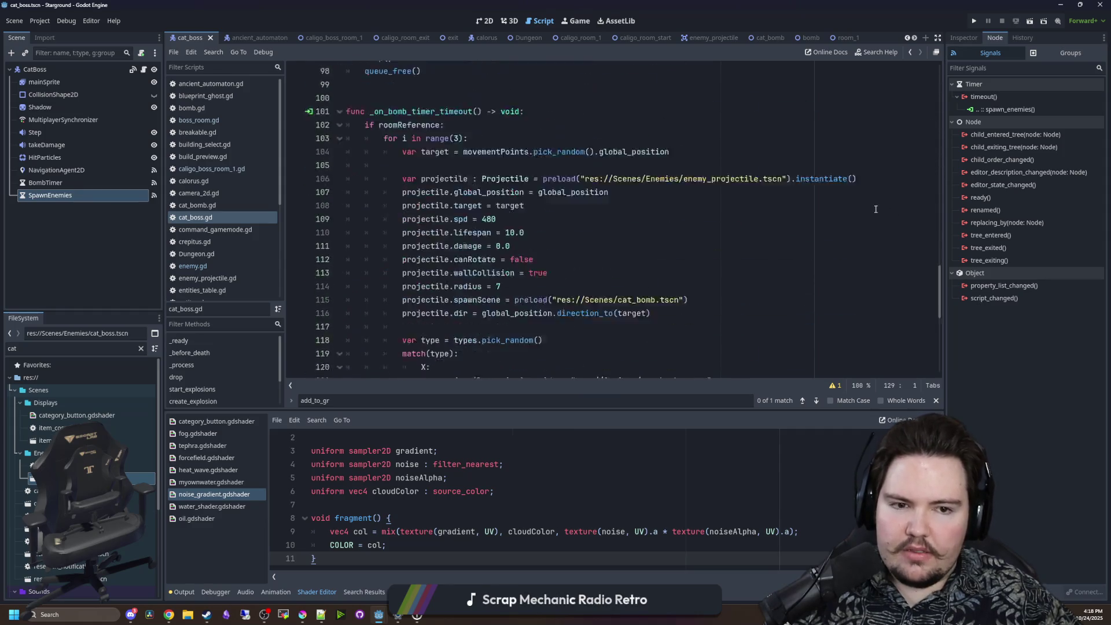
{"action": "left_click", "coordinate": [403, 151]}
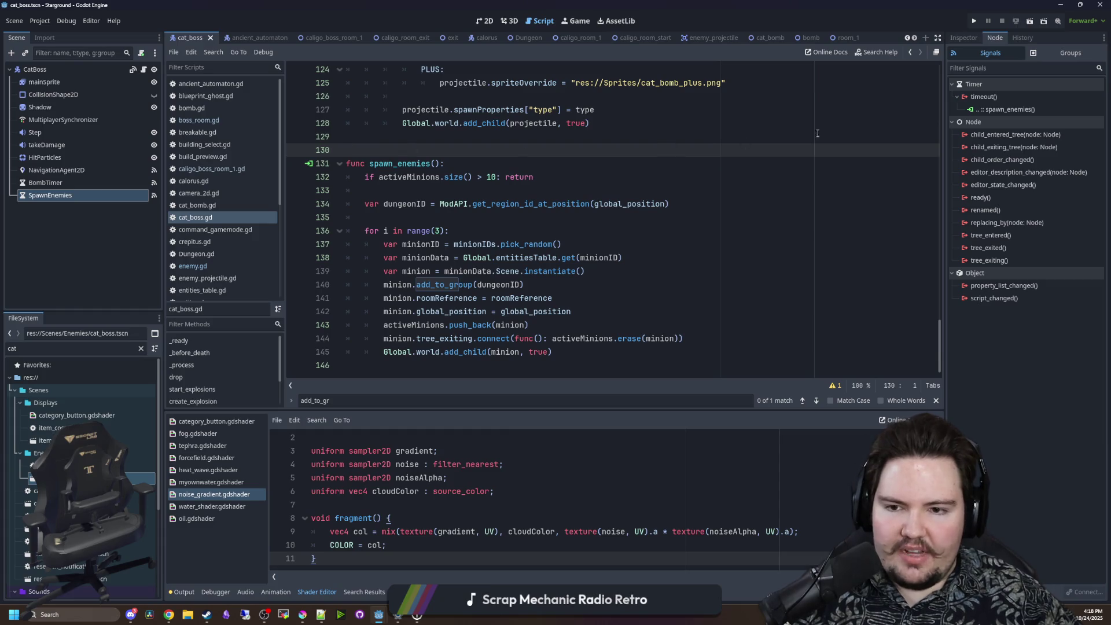
{"action": "left_click", "coordinate": [976, 21]}
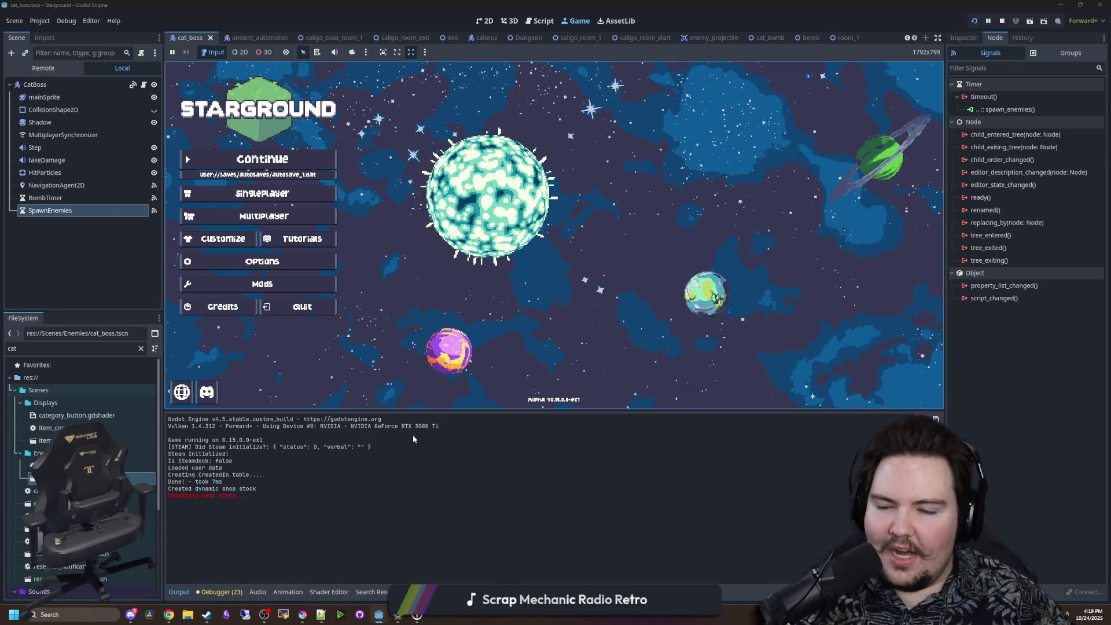
- Continue into the last saved world, walk up-left, and open the pause menu
{"action": "left_click", "coordinate": [293, 160]}
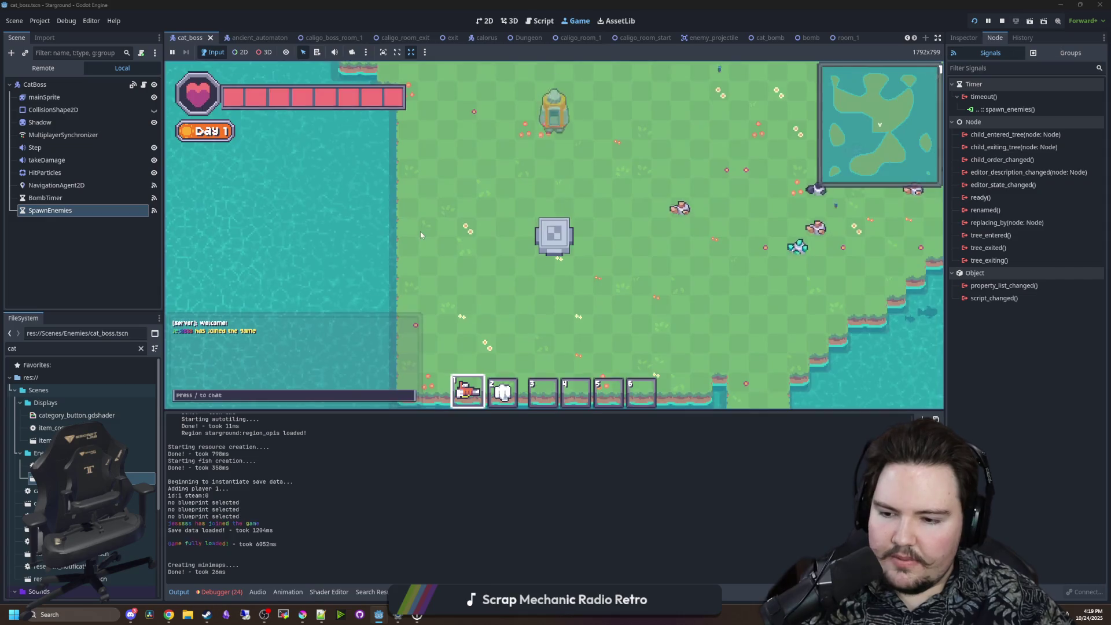
{"action": "key", "text": "w"}
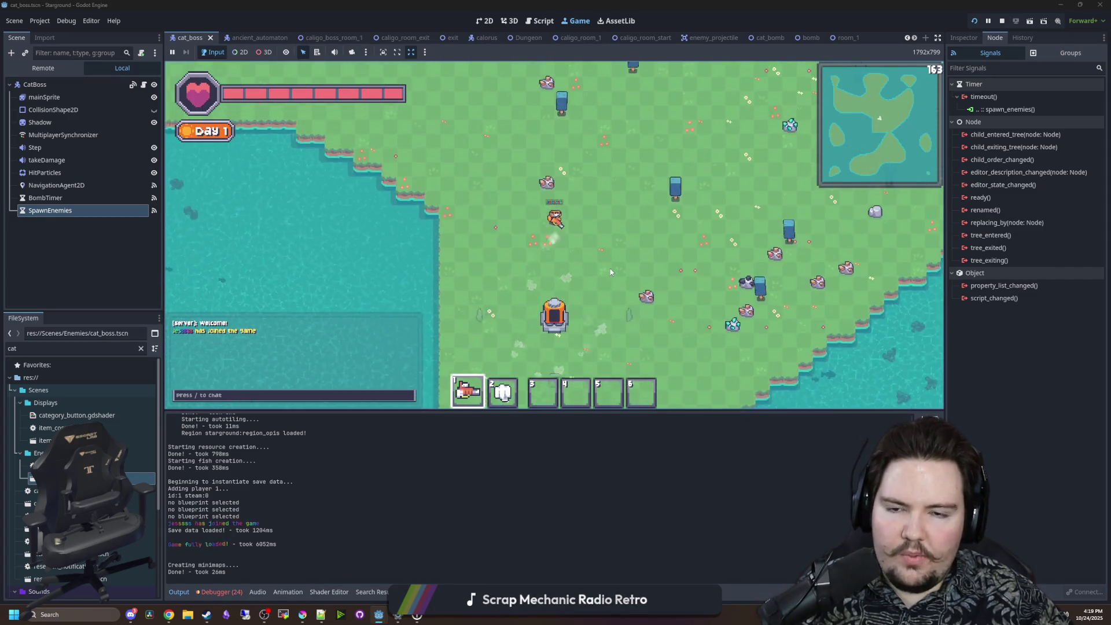
{"action": "key", "text": "a"}
{"action": "key", "text": "Escape"}
- Load the autosave_4 world from the pause menu
{"action": "left_click", "coordinate": [556, 251]}
{"action": "key", "text": "Escape"}
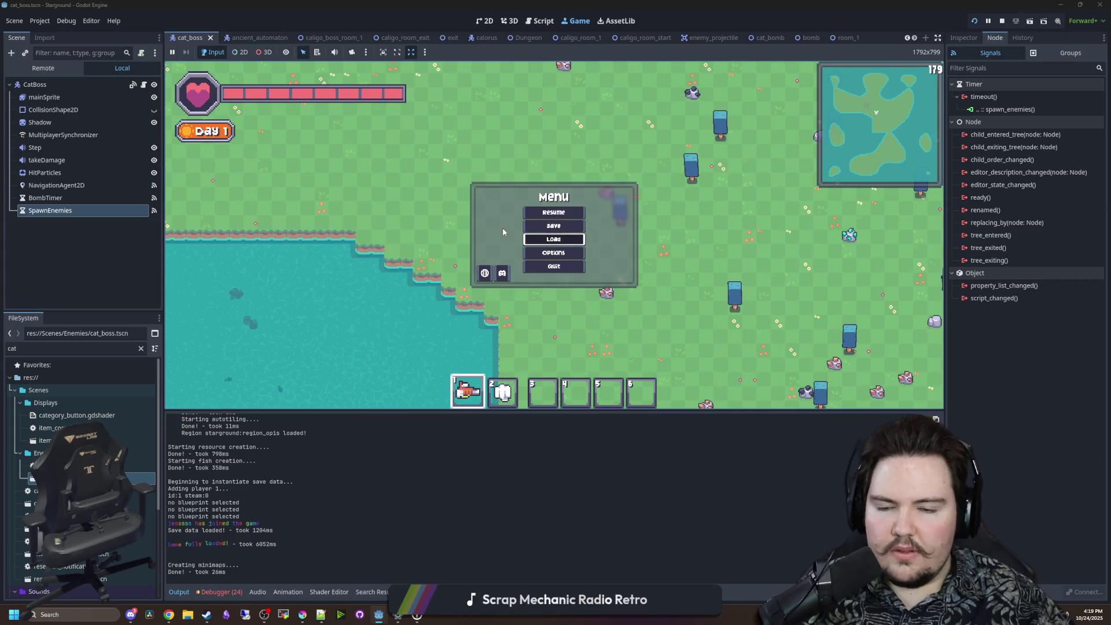
{"action": "key", "text": "Return"}
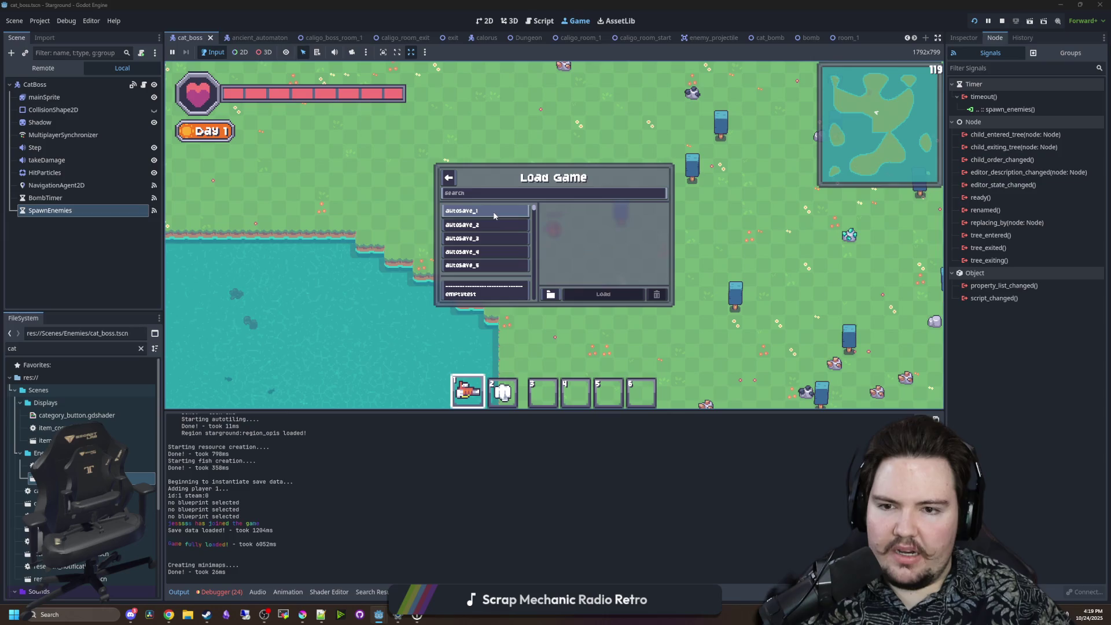
{"action": "left_click", "coordinate": [485, 252]}
{"action": "left_click", "coordinate": [596, 294]}
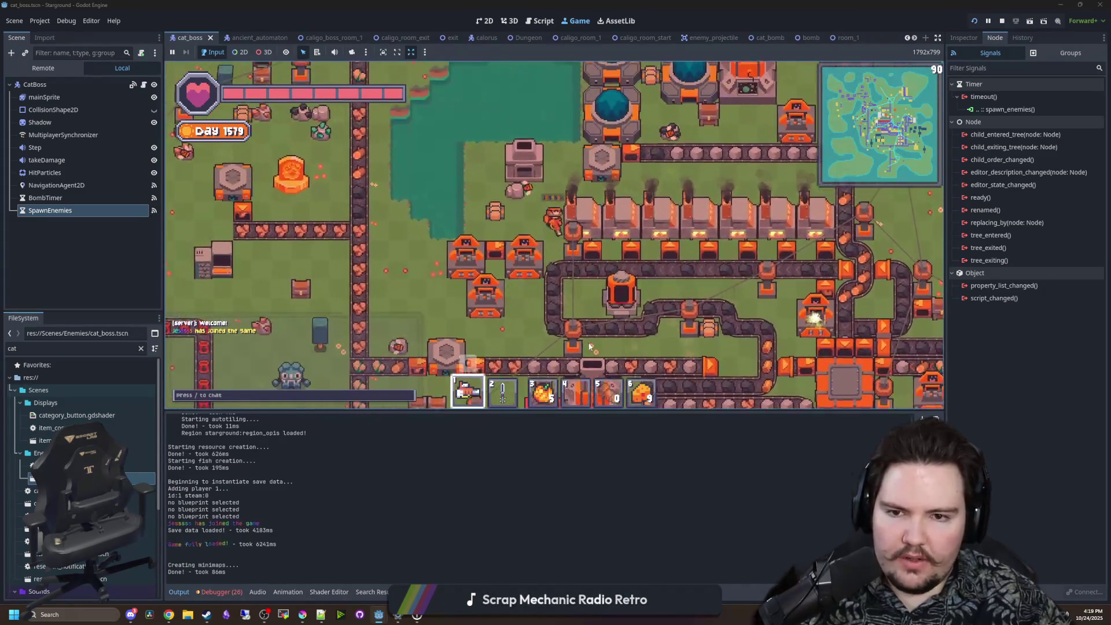
- Walk down onto the starlauncher to enter a dungeon and move left through the room
{"action": "key", "text": "s"}
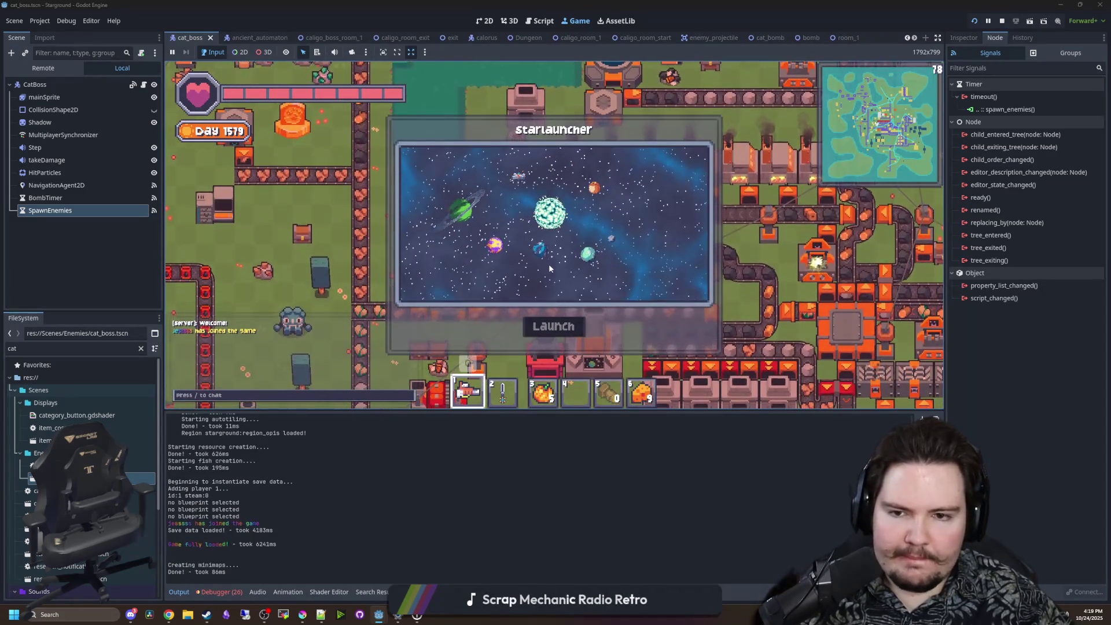
{"action": "key", "text": "s"}
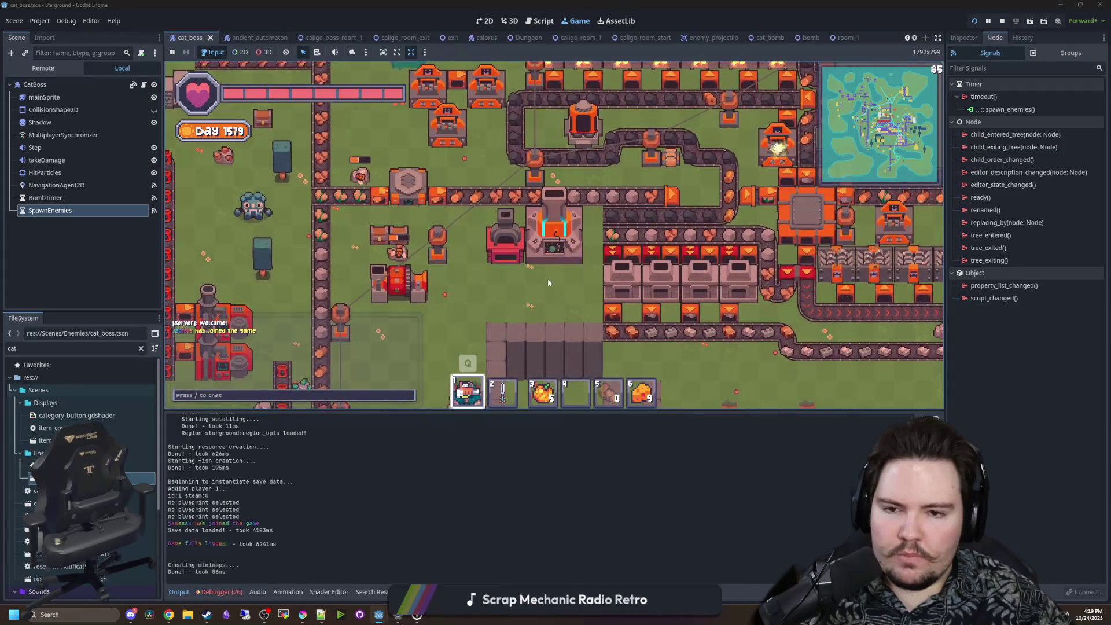
{"action": "key", "text": "s"}
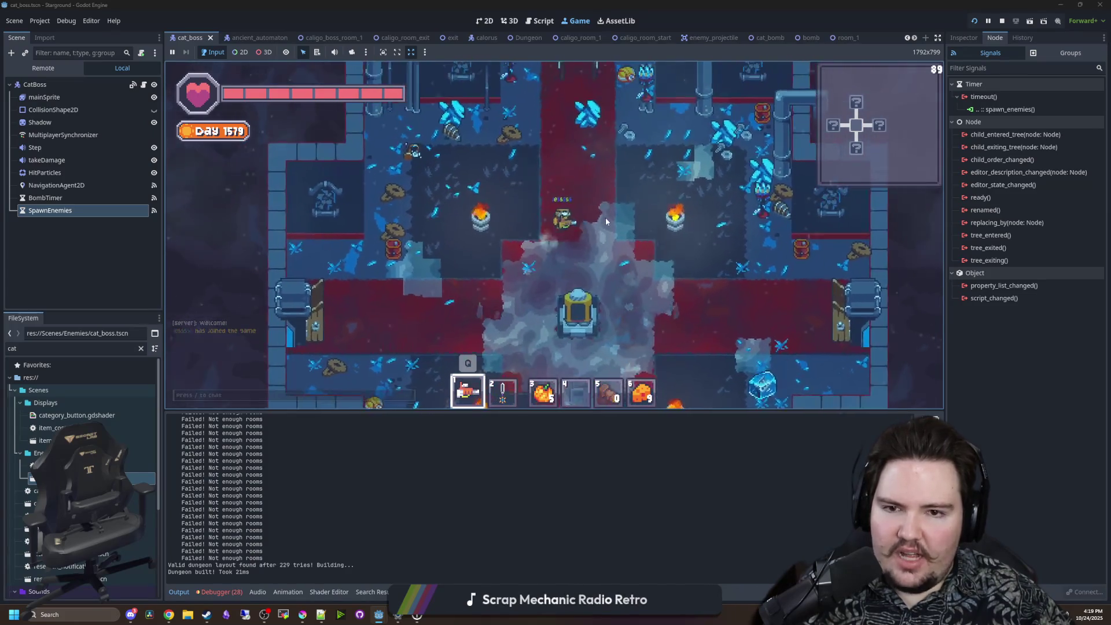
{"action": "key", "text": "w"}
{"action": "key", "text": "a"}
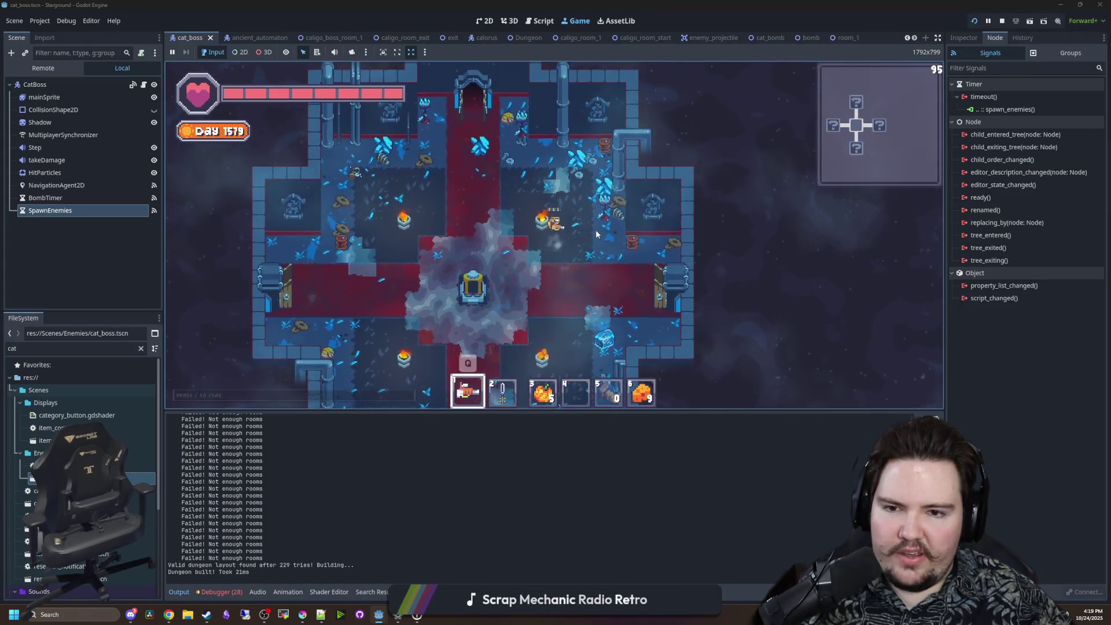
{"action": "key", "text": "a"}
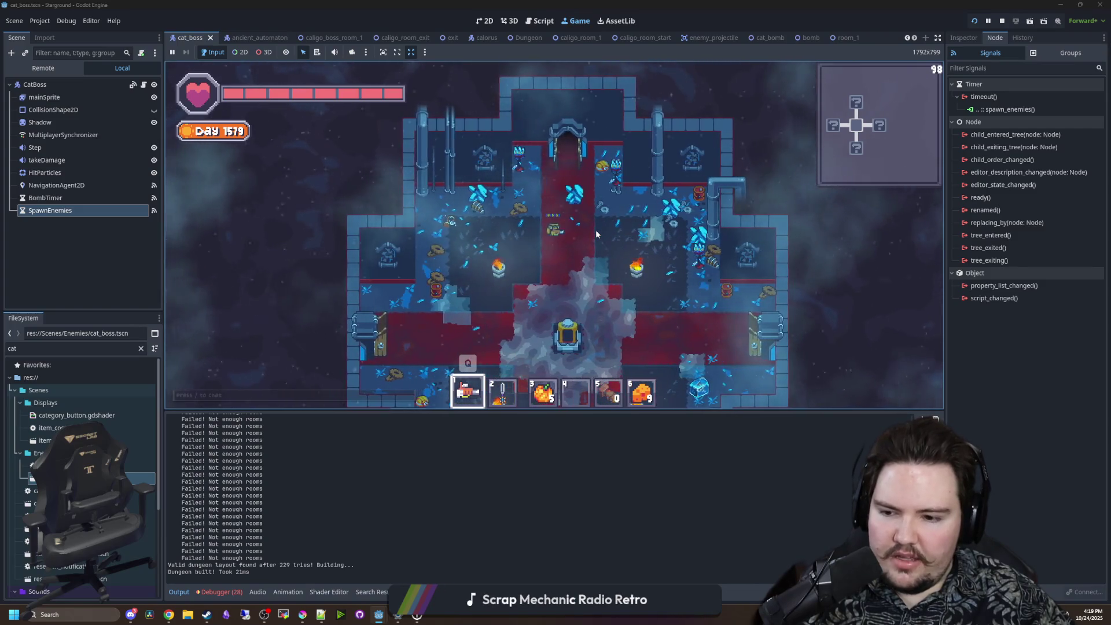
{"action": "key", "text": "slash"}
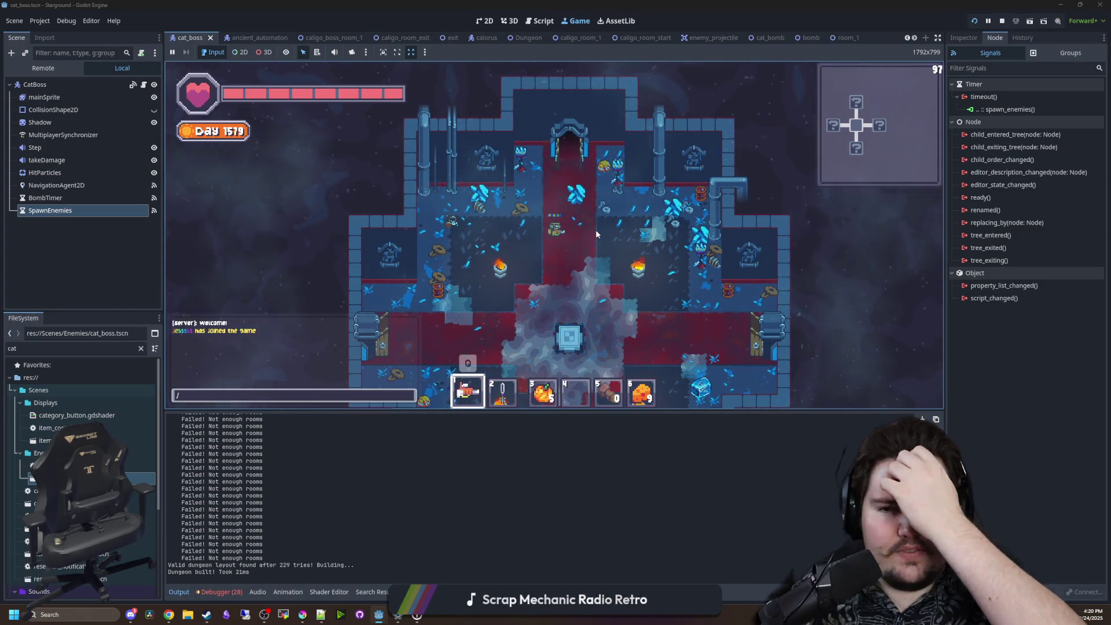
- Enable god mode and creative game mode with the /god and /gamemode creative chat commands
{"action": "type", "text": "god tru"}
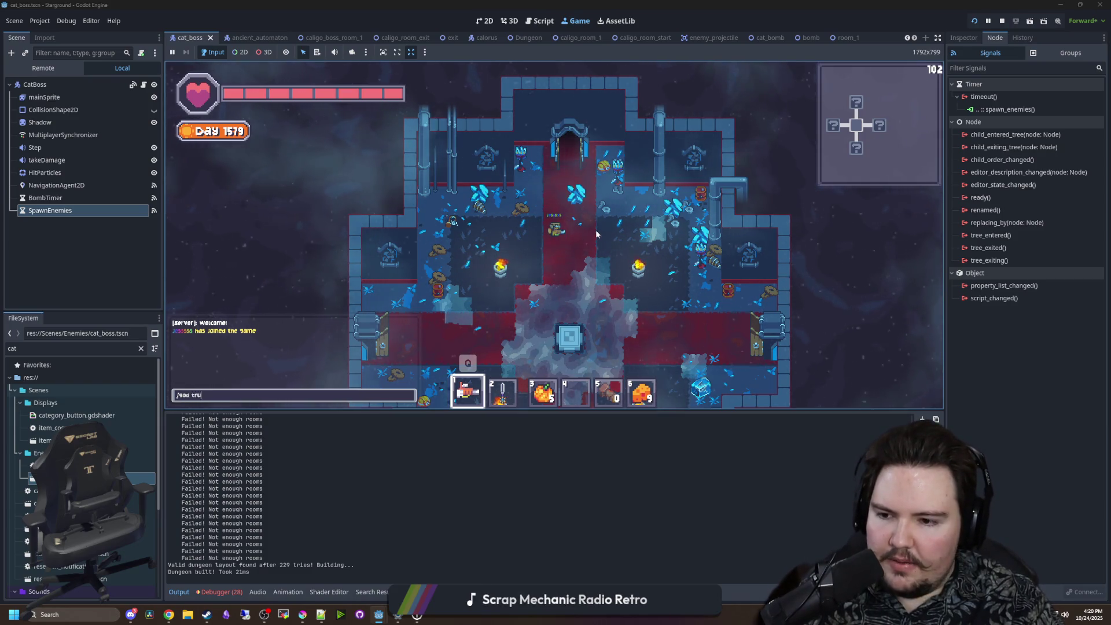
{"action": "key", "text": "Return"}
{"action": "scroll", "coordinate": [596, 229], "scroll_direction": "down", "scroll_amount": 5}
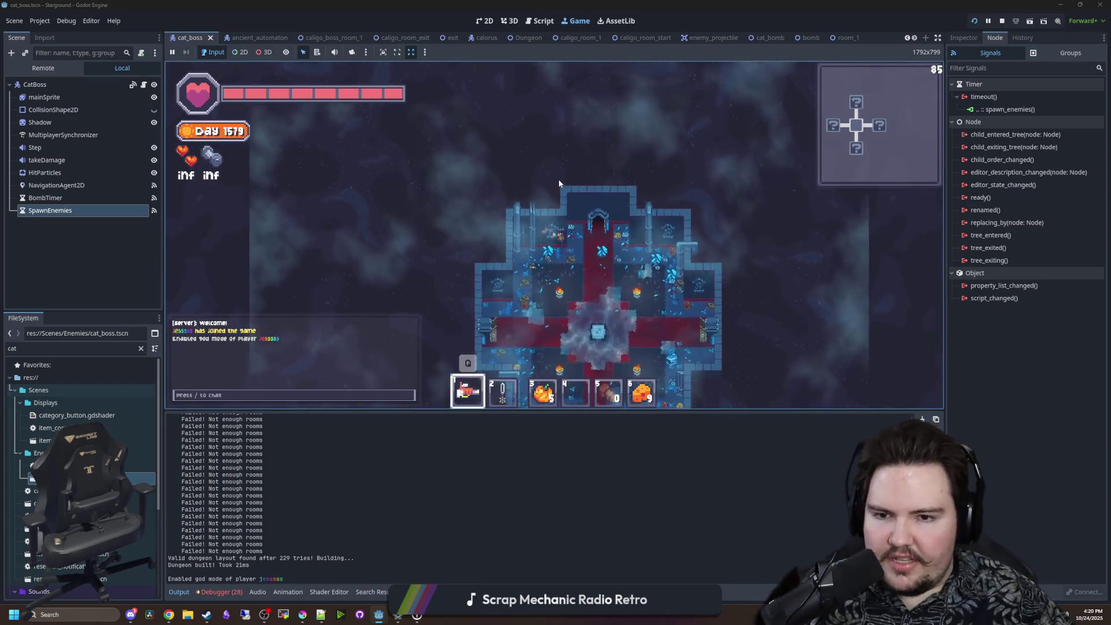
{"action": "key", "text": "F3"}
{"action": "key", "text": "F3"}
{"action": "key", "text": "slash"}
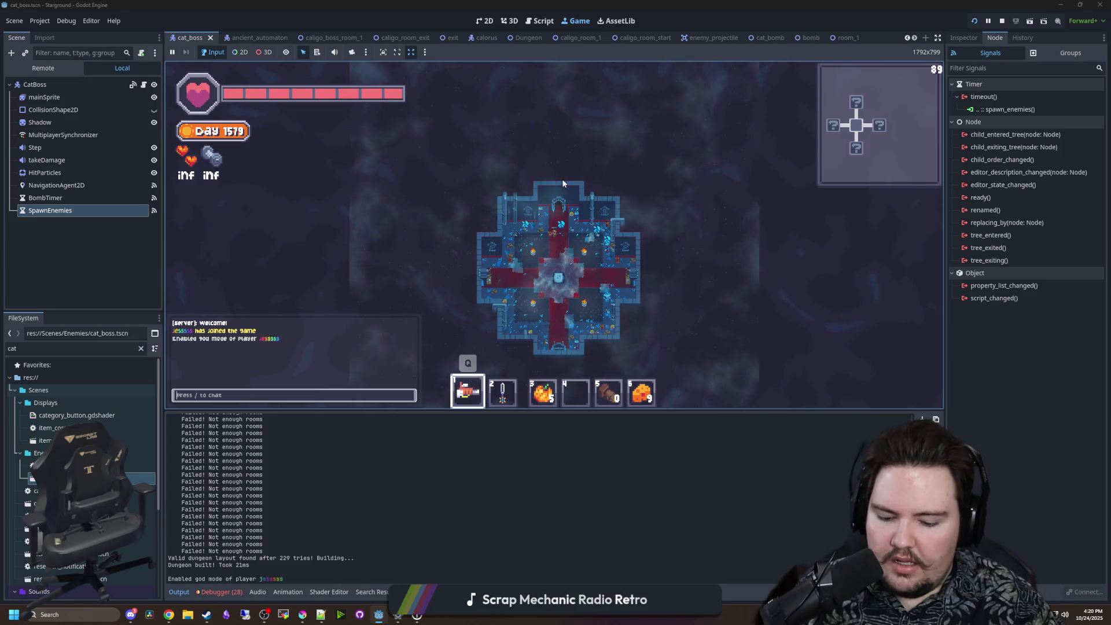
{"action": "type", "text": "tive"}
{"action": "key", "text": "Return"}
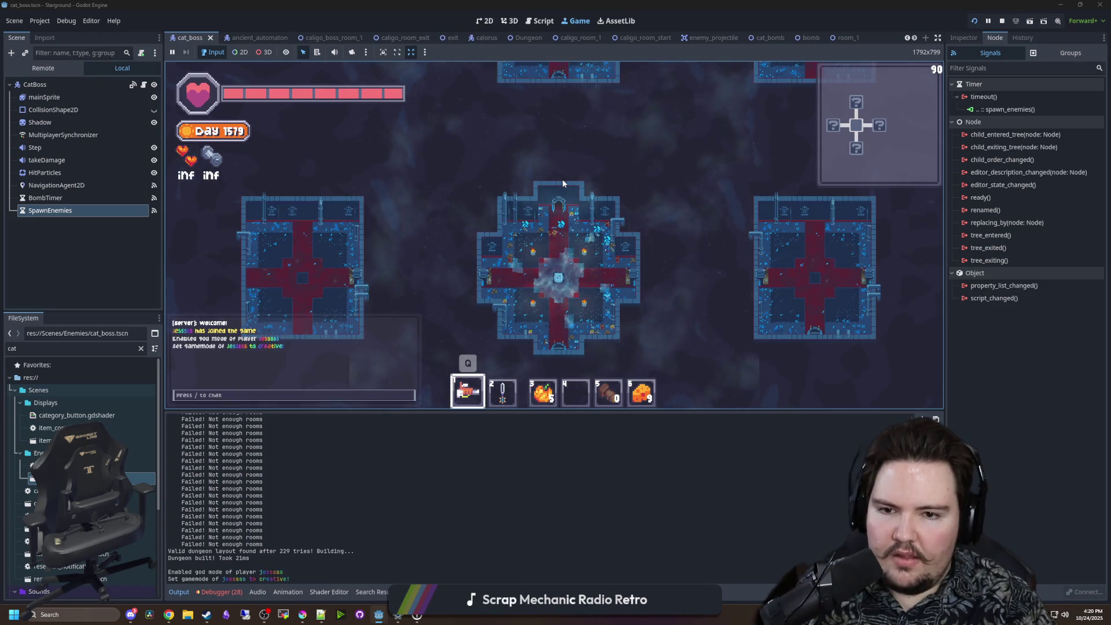
- Locate the boss room, equip the sword, and walk in to spawn Dreadcap, Harbinger of Decay
{"action": "scroll", "coordinate": [599, 147], "scroll_direction": "down", "scroll_amount": 2}
{"action": "scroll", "coordinate": [591, 190], "scroll_direction": "down", "scroll_amount": 3}
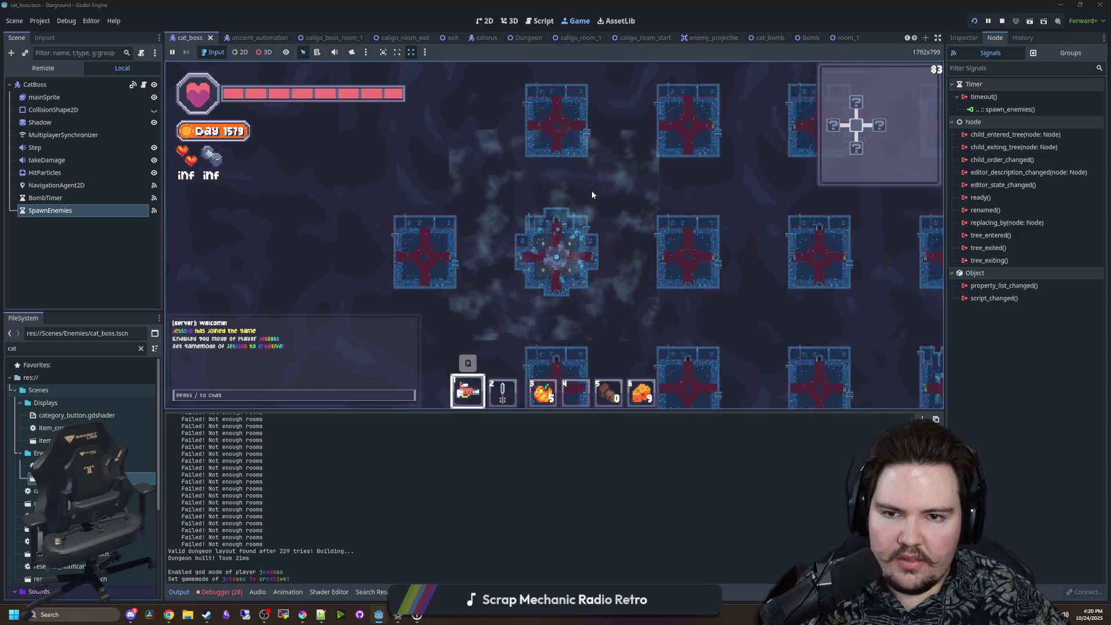
{"action": "scroll", "coordinate": [593, 198], "scroll_direction": "down", "scroll_amount": 3}
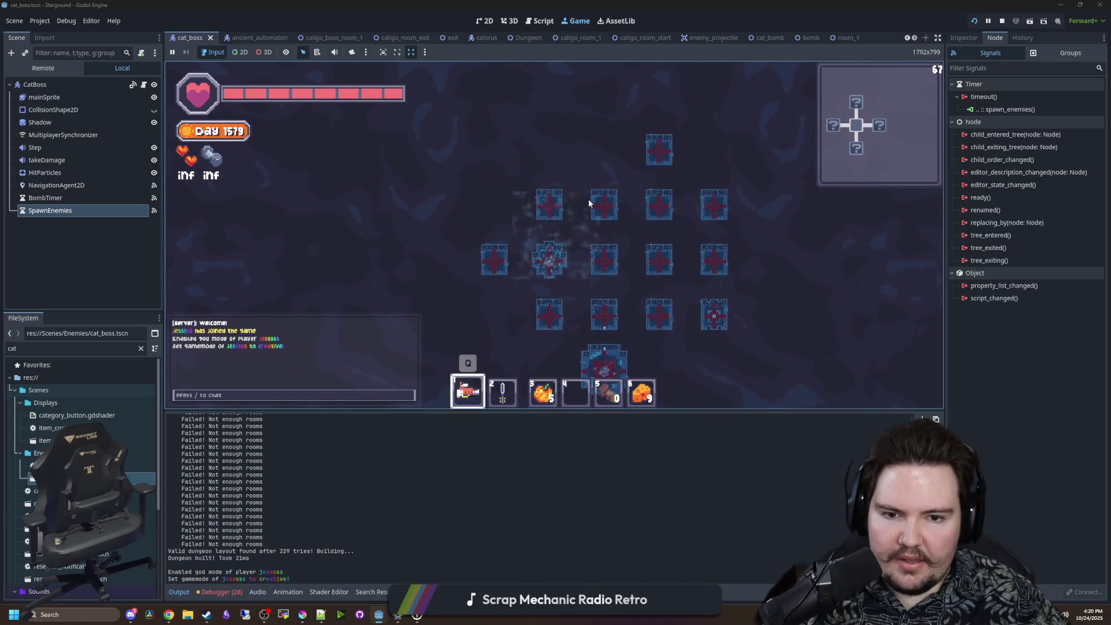
{"action": "scroll", "coordinate": [619, 249], "scroll_direction": "up", "scroll_amount": 5}
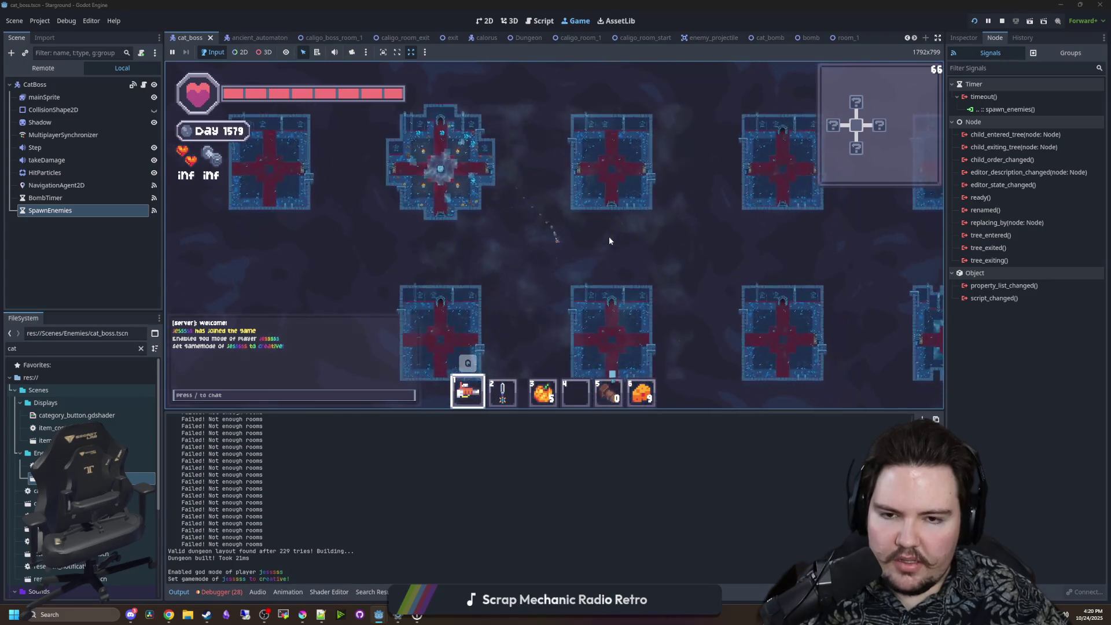
{"action": "scroll", "coordinate": [608, 238], "scroll_direction": "down", "scroll_amount": 3}
{"action": "scroll", "coordinate": [618, 313], "scroll_direction": "up", "scroll_amount": 4}
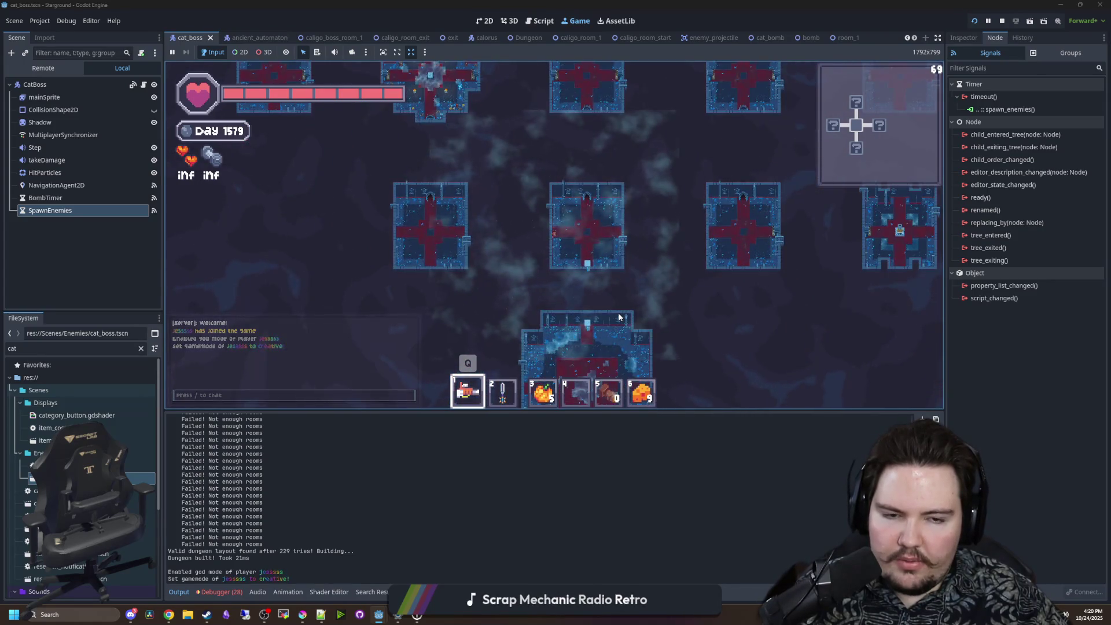
{"action": "scroll", "coordinate": [618, 317], "scroll_direction": "up", "scroll_amount": 3}
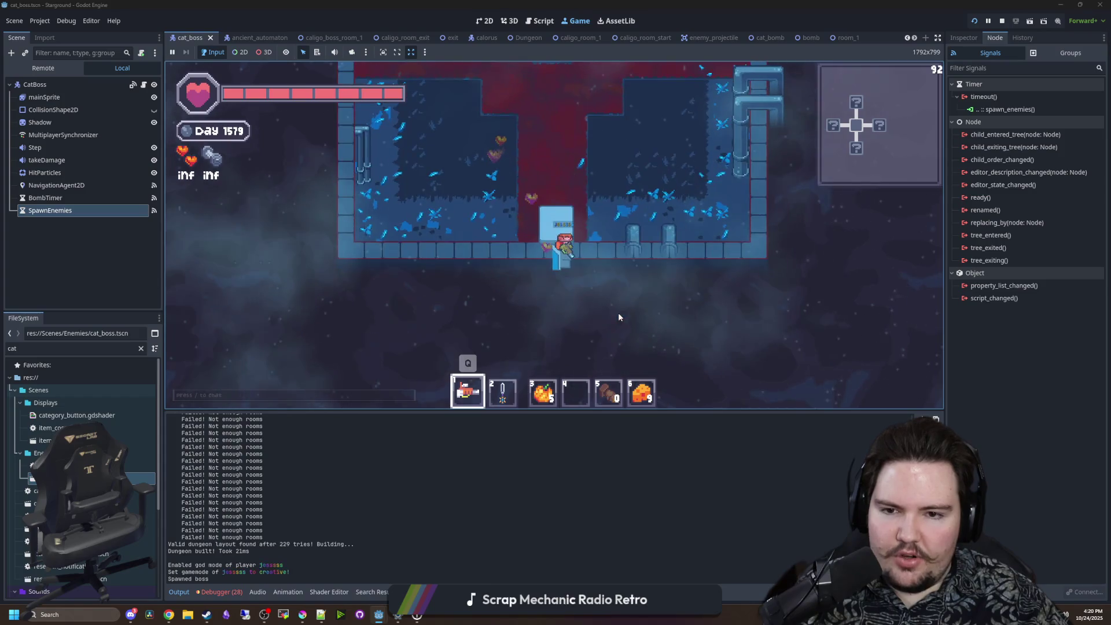
{"action": "key", "text": "s"}
{"action": "key", "text": "2"}
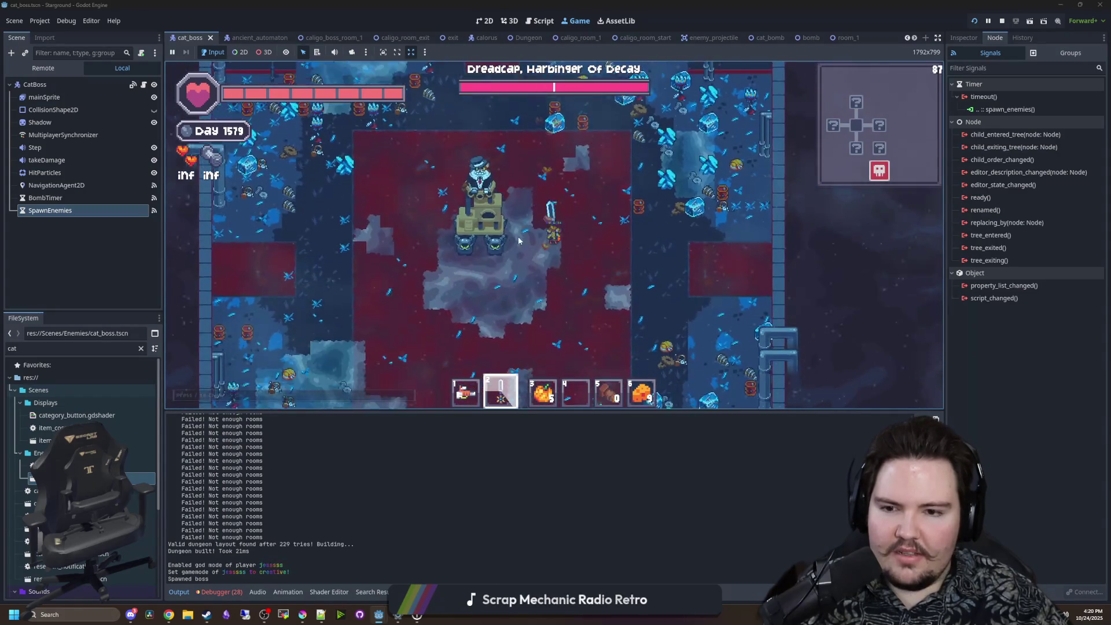
{"action": "key", "text": "a"}
{"action": "key", "text": "w"}
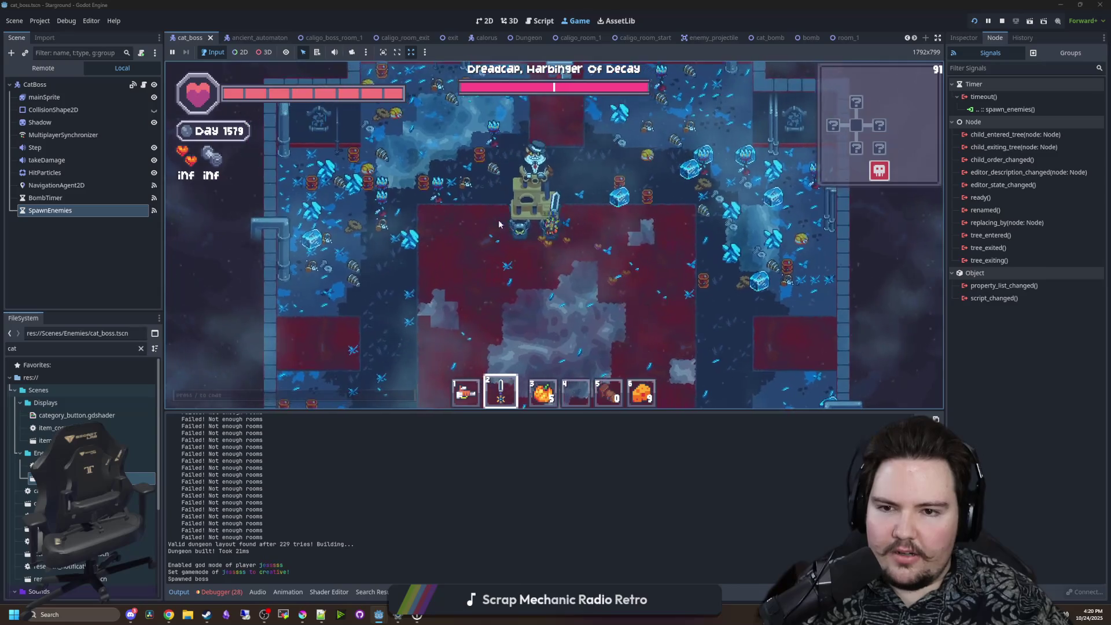